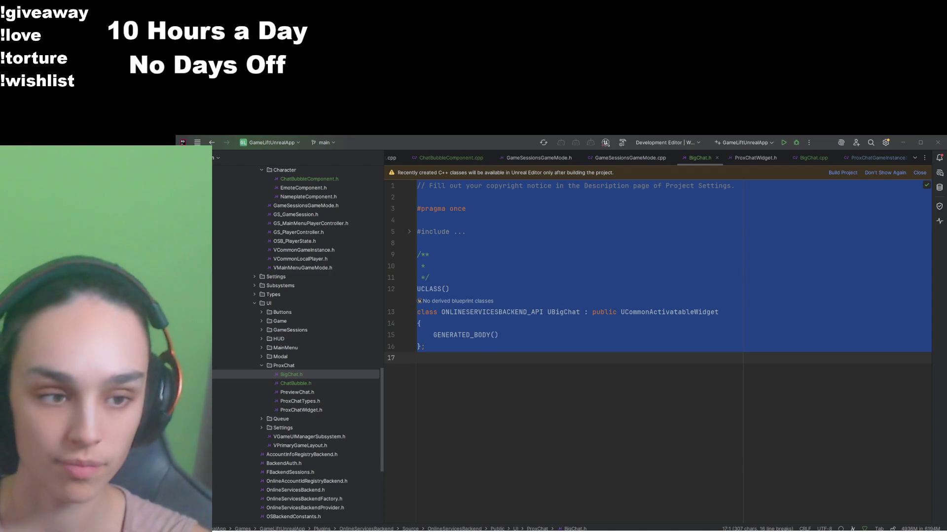
Step: Open ProxChatWidget.cpp from the ProxChatWidget source files
{"action": "left_click", "coordinate": [568, 288]}
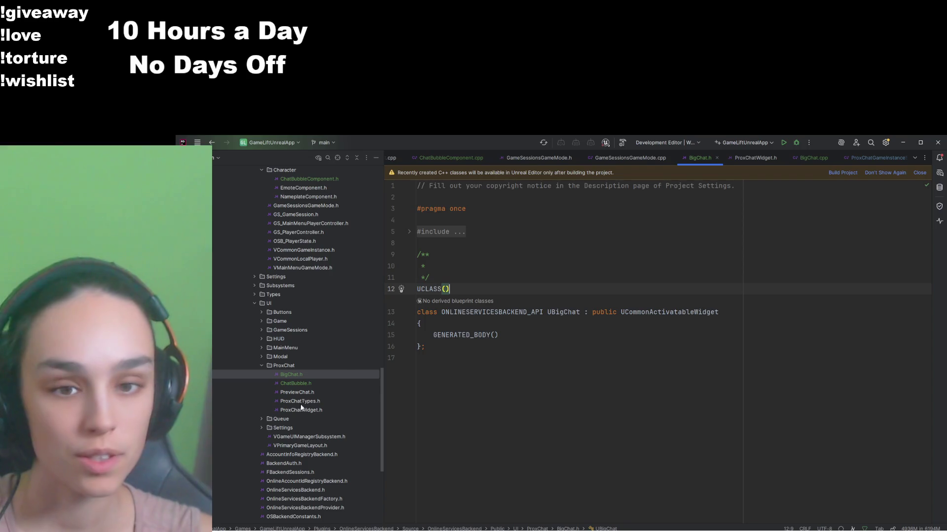
{"action": "left_click", "coordinate": [310, 409]}
{"action": "key", "text": "ctrl+alt+Home"}
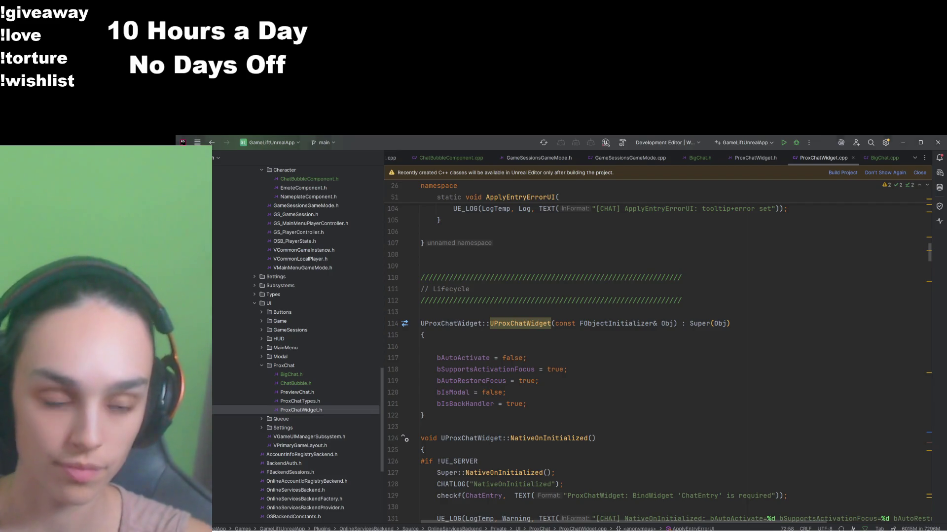
Step: Search ProxChatWidget.cpp for 'input' and select the GetDesiredInputConfig function
{"action": "scroll", "coordinate": [545, 416], "scroll_direction": "down", "scroll_amount": 15}
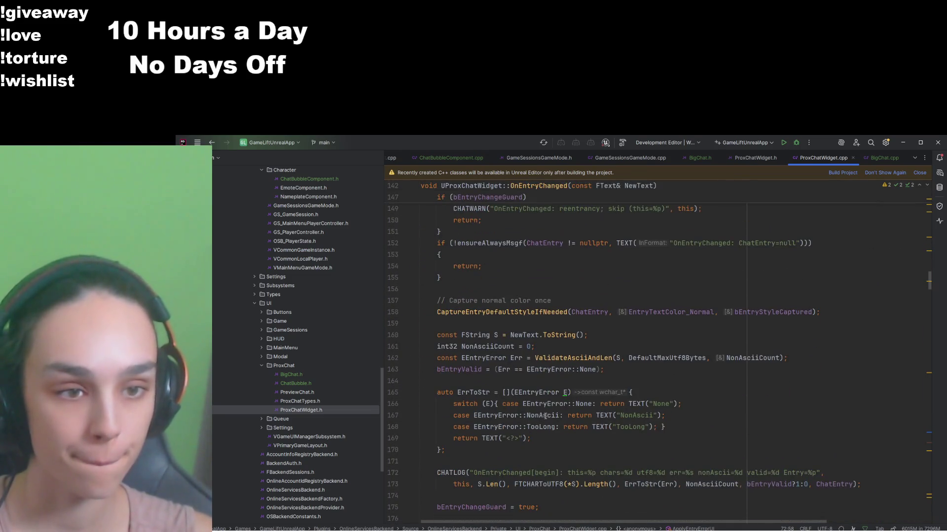
{"action": "scroll", "coordinate": [545, 417], "scroll_direction": "down", "scroll_amount": 20}
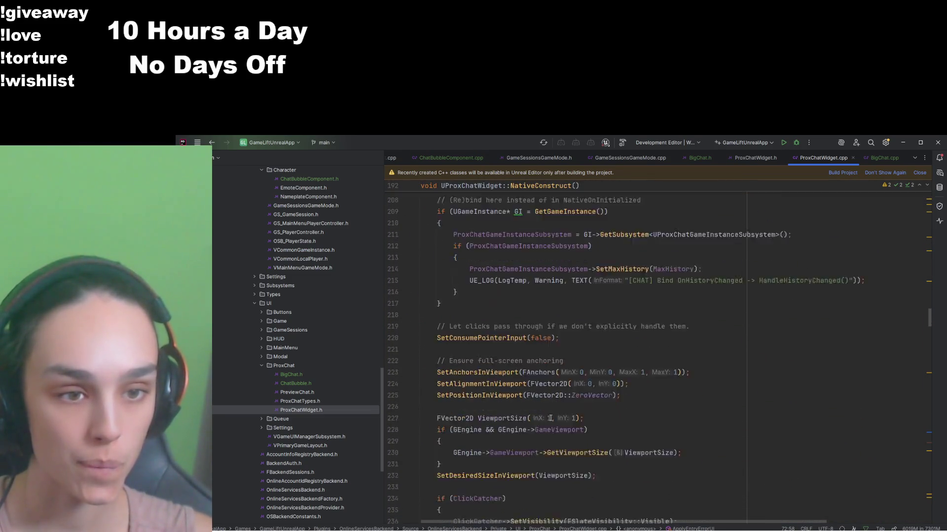
{"action": "scroll", "coordinate": [550, 419], "scroll_direction": "down", "scroll_amount": 6}
{"action": "left_click", "coordinate": [560, 385]}
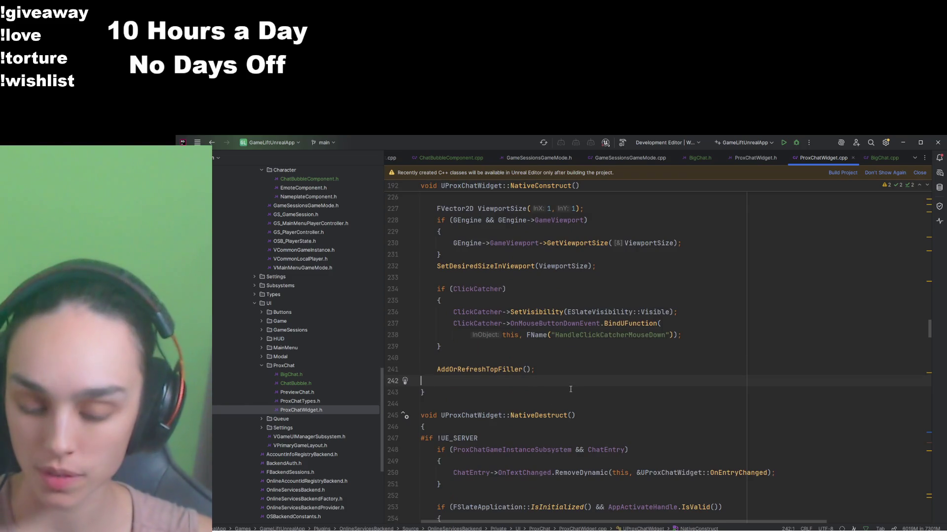
{"action": "key", "text": "ctrl+f"}
{"action": "type", "text": "input"}
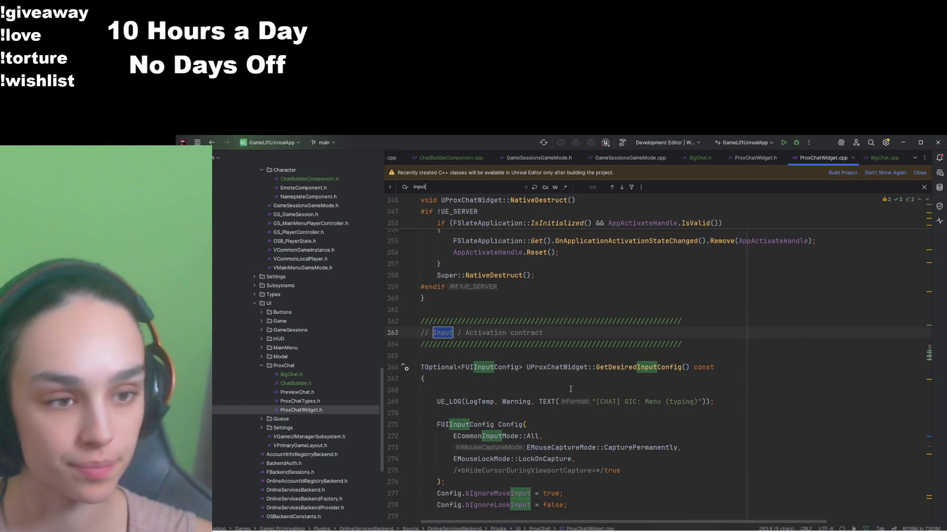
{"action": "scroll", "coordinate": [571, 390], "scroll_direction": "down", "scroll_amount": 3}
{"action": "double_click", "coordinate": [647, 265]}
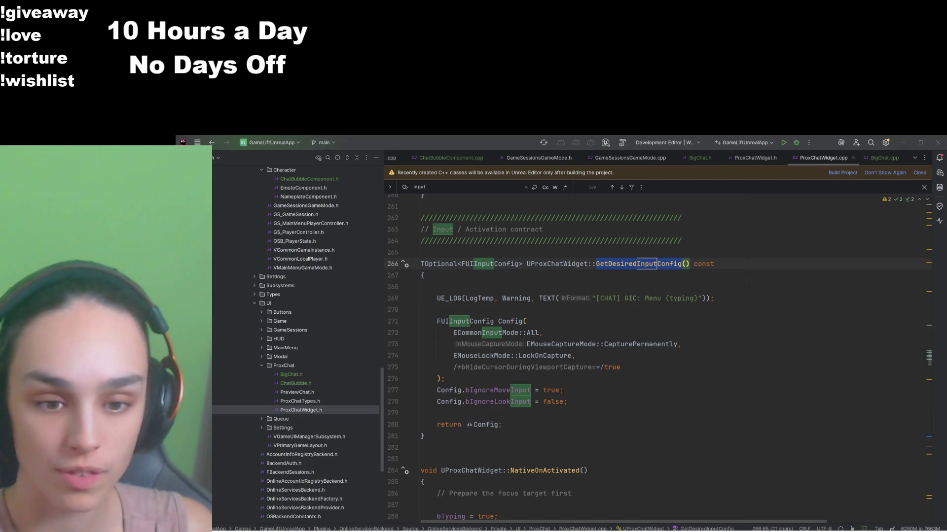
Step: Replace BigChat.h's contents with the full UBigChat class declaration
{"action": "left_click", "coordinate": [697, 158]}
{"action": "key", "text": "ctrl+a"}
{"action": "key", "text": "ctrl+v"}
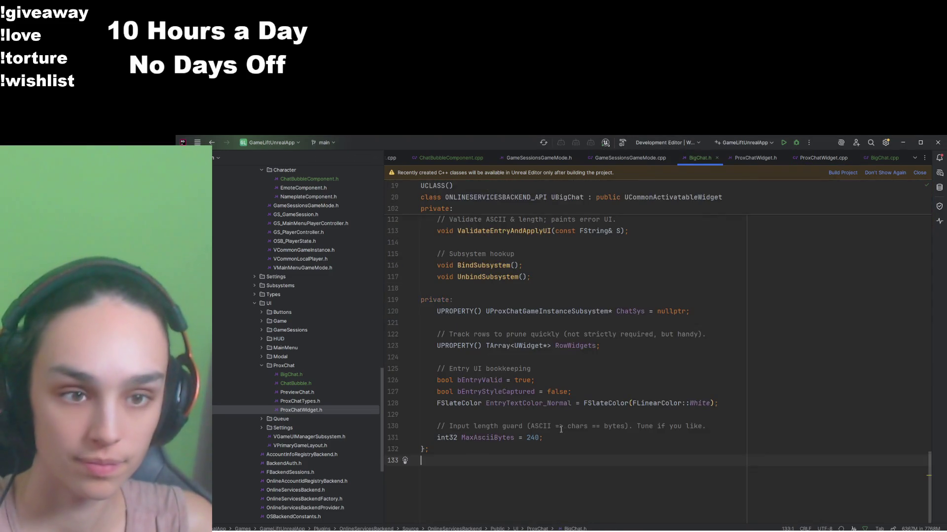
{"action": "scroll", "coordinate": [560, 429], "scroll_direction": "up", "scroll_amount": 15}
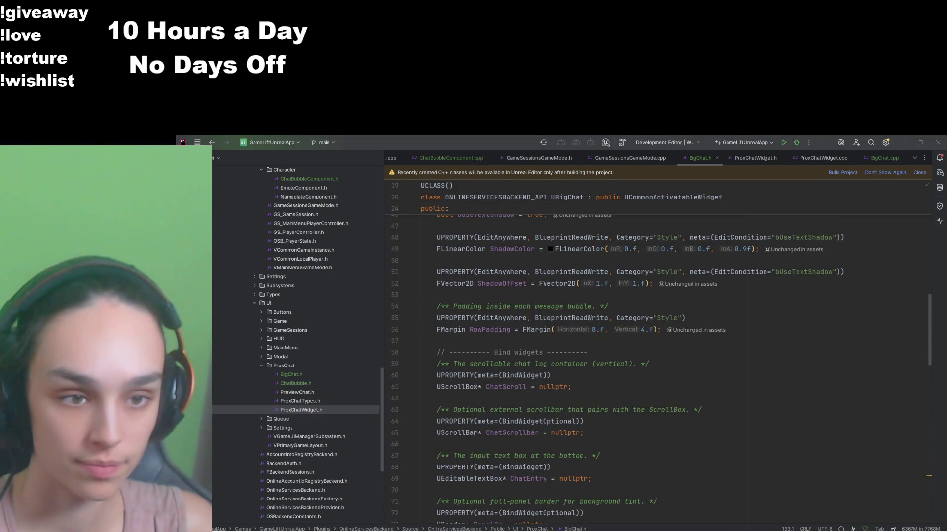
Step: Replace BigChat.cpp's contents with the full UBigChat implementation
{"action": "key", "text": "ctrl+Tab"}
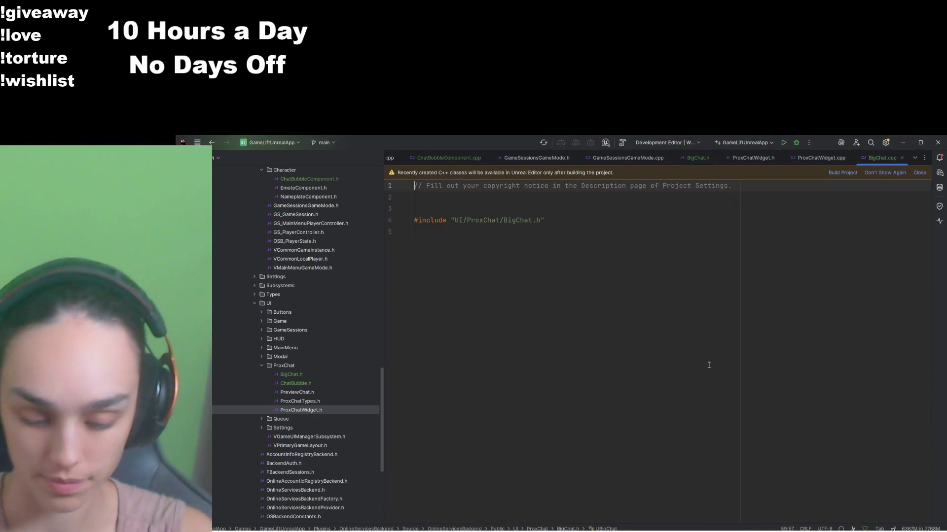
{"action": "key", "text": "ctrl+a"}
{"action": "key", "text": "ctrl+v"}
{"action": "scroll", "coordinate": [725, 373], "scroll_direction": "up", "scroll_amount": 20}
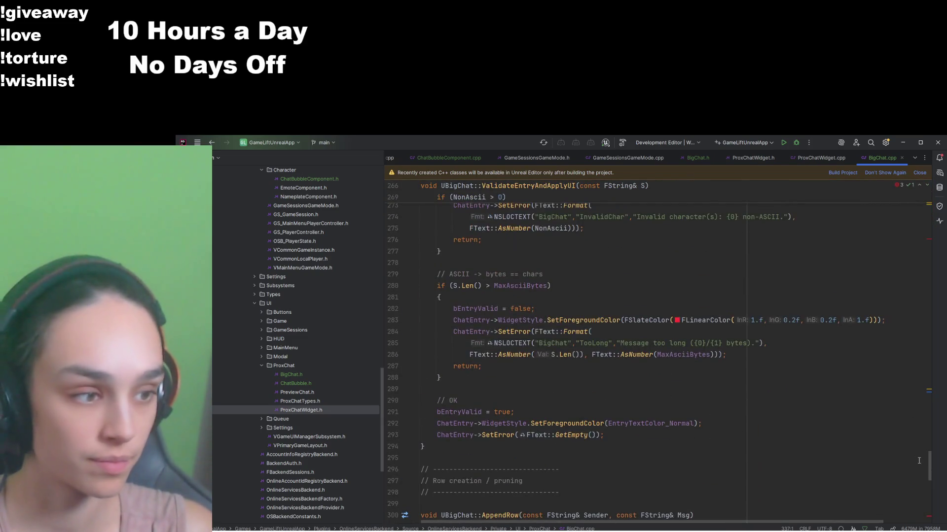
Step: Add ChatScroll->ScrollToEnd() to AppendRow and a new UBigChat::PruneHistory() function
{"action": "left_click", "coordinate": [444, 209]}
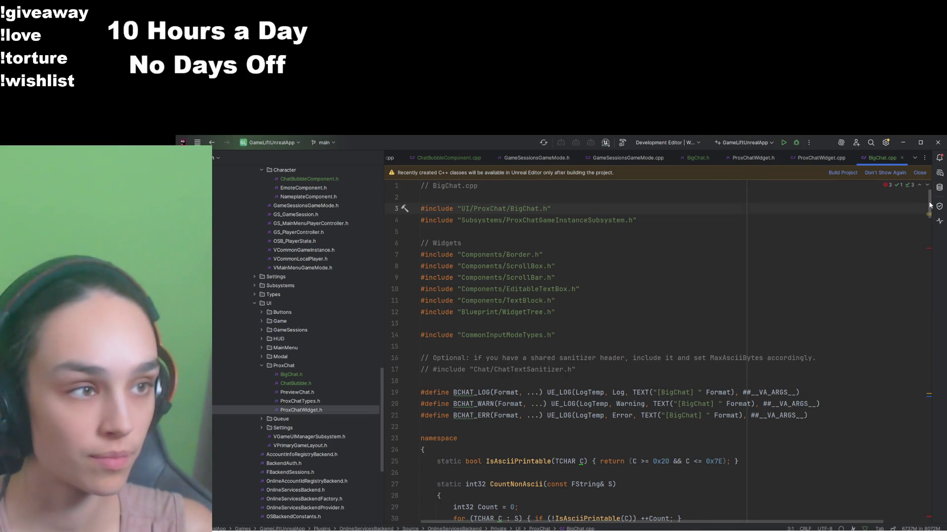
{"action": "left_click_drag", "start_coordinate": [930, 206], "coordinate": [930, 249]}
{"action": "left_click", "coordinate": [554, 367]}
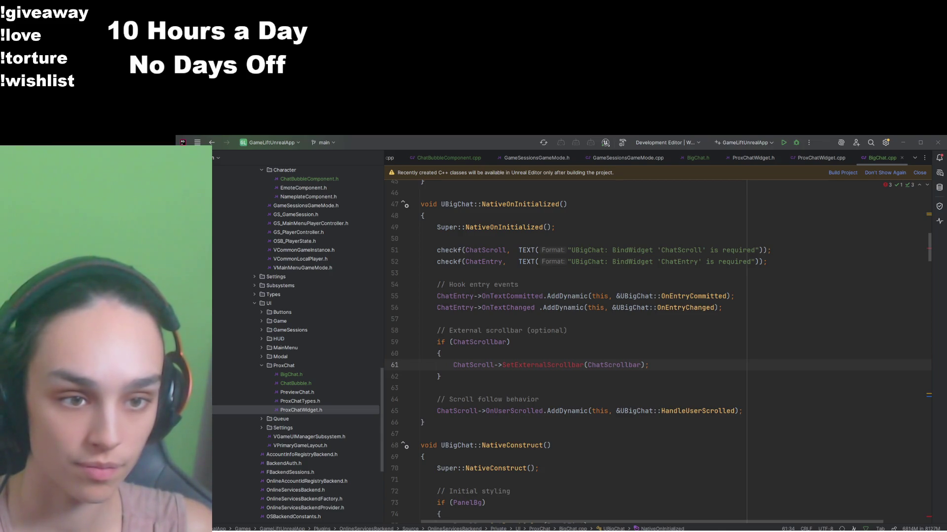
{"action": "key", "text": "Up"}
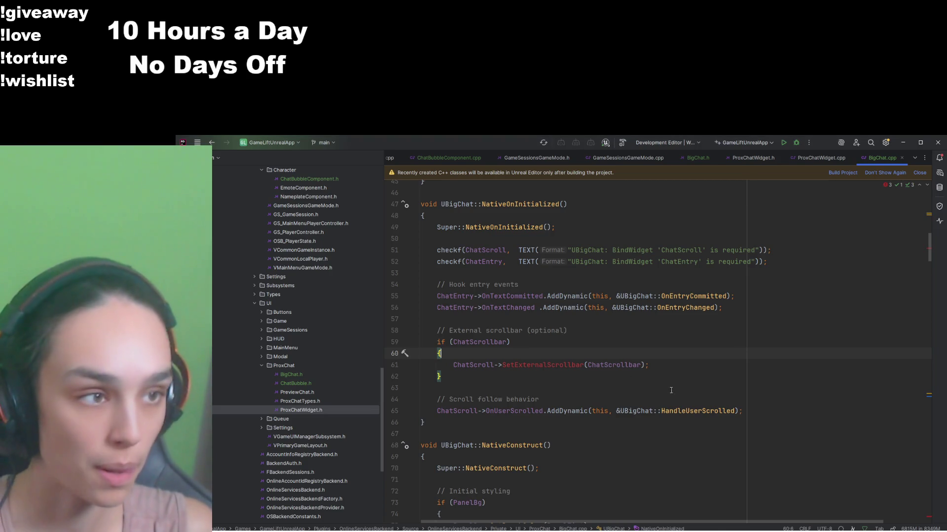
{"action": "scroll", "coordinate": [930, 259], "scroll_direction": "up", "scroll_amount": 5}
{"action": "scroll", "coordinate": [930, 259], "scroll_direction": "down", "scroll_amount": 7}
{"action": "left_click_drag", "start_coordinate": [930, 259], "coordinate": [930, 510]}
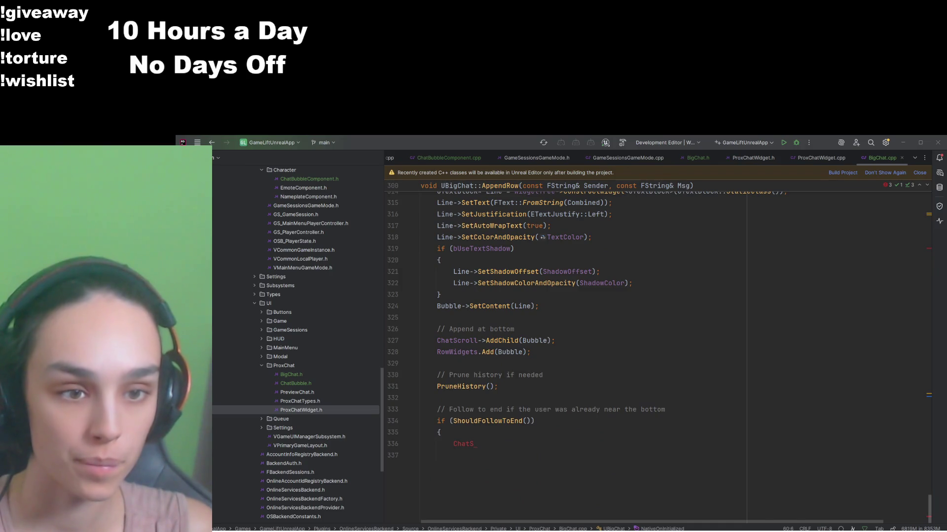
{"action": "key", "text": "ctrl+v"}
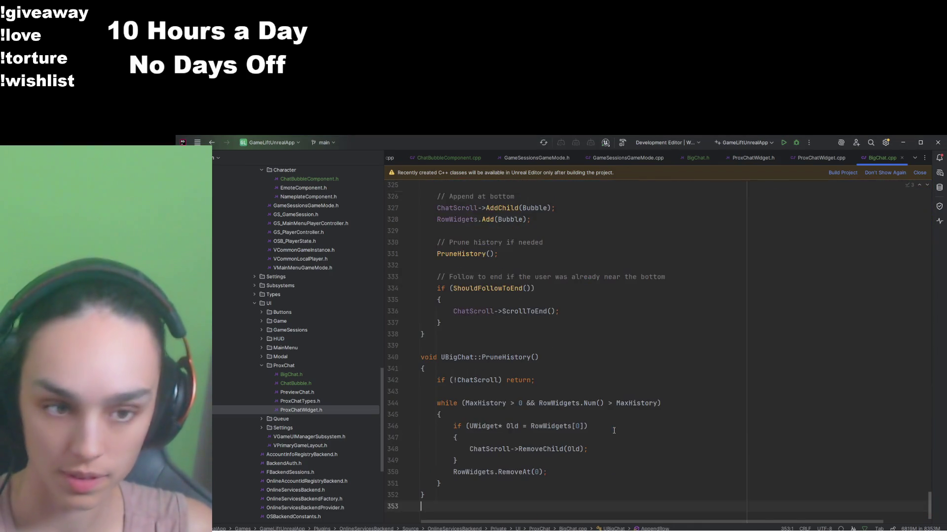
{"action": "scroll", "coordinate": [848, 402], "scroll_direction": "up", "scroll_amount": 8}
{"action": "left_click_drag", "start_coordinate": [933, 484], "coordinate": [932, 246]}
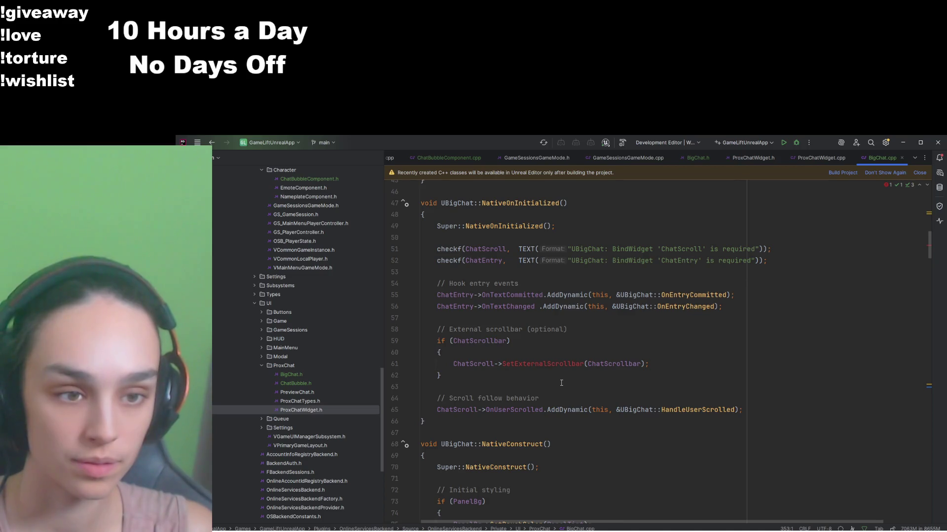
Step: Follow ChatScroll to UScrollBox, search ScrollBox.h for 'external', and return to BigChat.cpp
{"action": "left_click", "coordinate": [468, 364]}
{"action": "key", "text": "ctrl+b"}
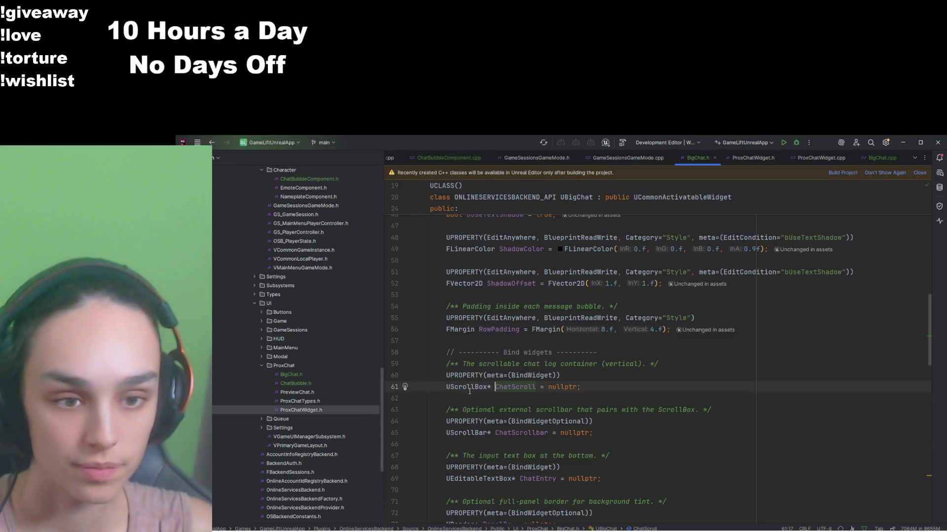
{"action": "left_click", "coordinate": [469, 389], "text": "ctrl"}
{"action": "key", "text": "ctrl+f"}
{"action": "type", "text": "ex"}
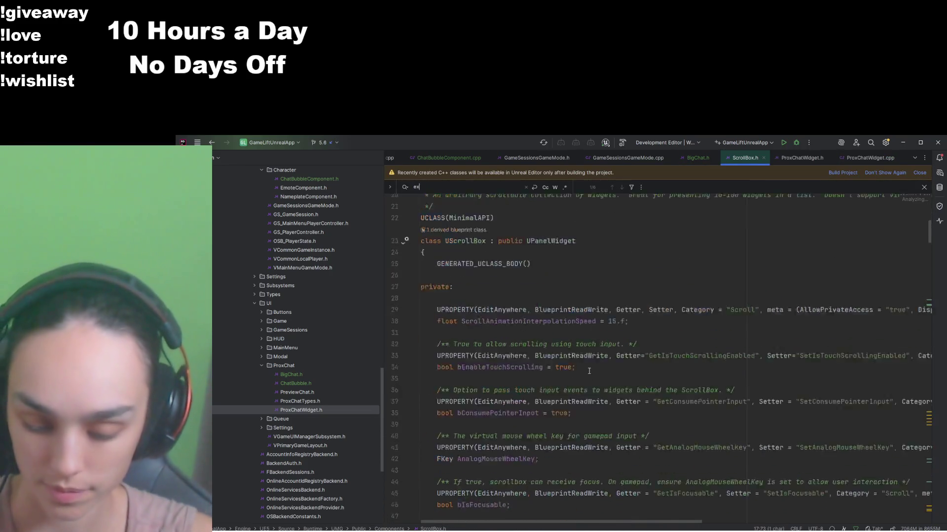
{"action": "type", "text": "ternal"}
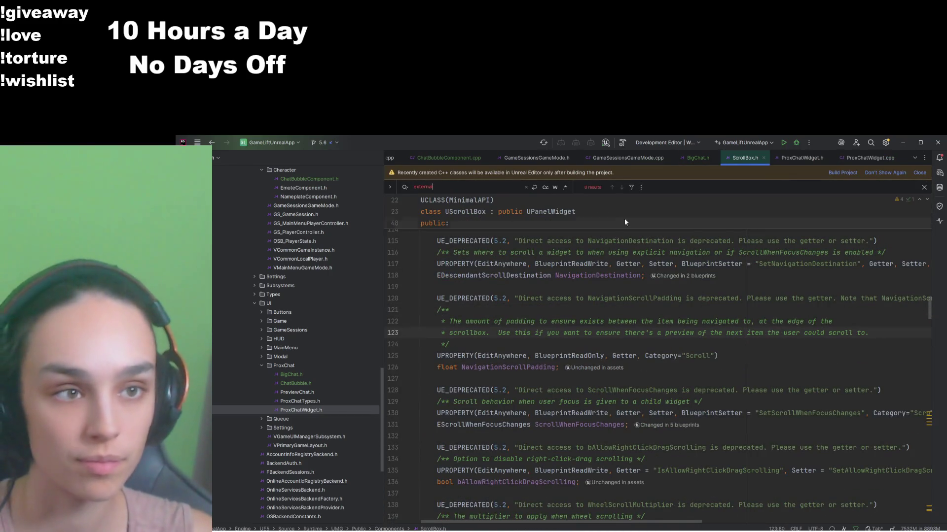
{"action": "left_click", "coordinate": [697, 158]}
{"action": "key", "text": "ctrl+alt+Home"}
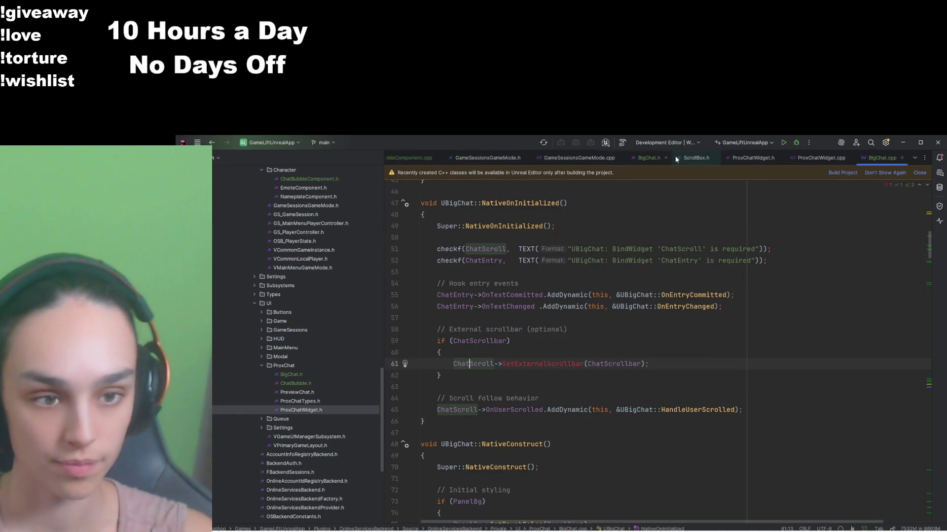
Step: Delete the external scrollbar if-block from NativeOnInitialized in BigChat.cpp
{"action": "left_click_drag", "start_coordinate": [420, 395], "coordinate": [400, 323]}
{"action": "key", "text": "BackSpace"}
{"action": "left_click", "coordinate": [613, 376]}
{"action": "scroll", "coordinate": [607, 385], "scroll_direction": "up", "scroll_amount": 5}
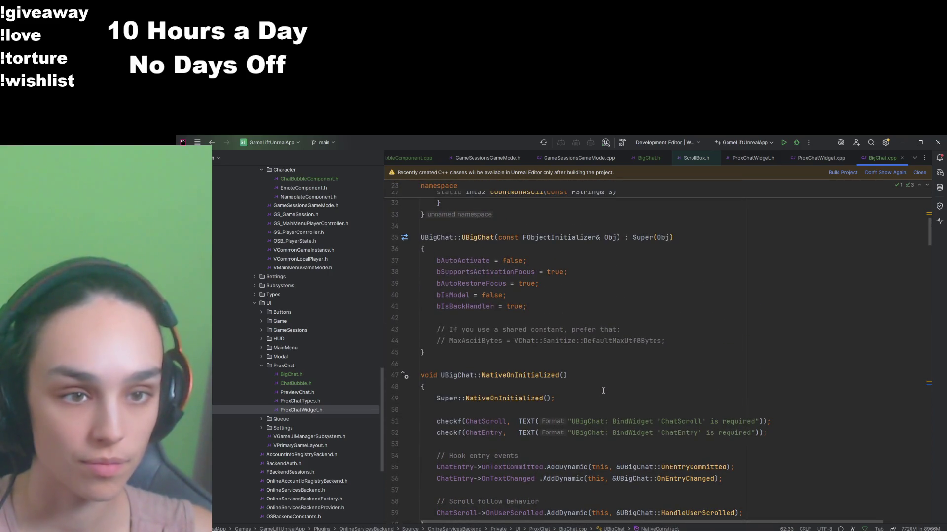
{"action": "scroll", "coordinate": [603, 391], "scroll_direction": "down", "scroll_amount": 12}
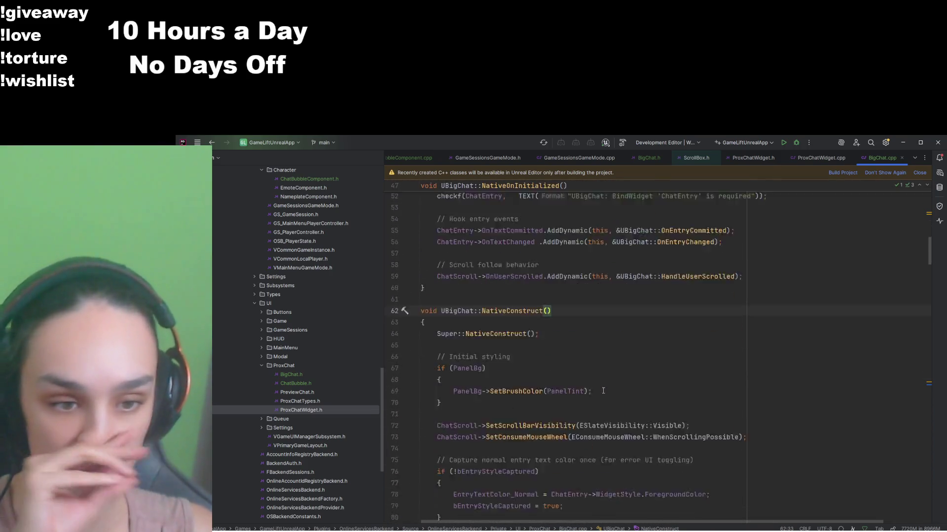
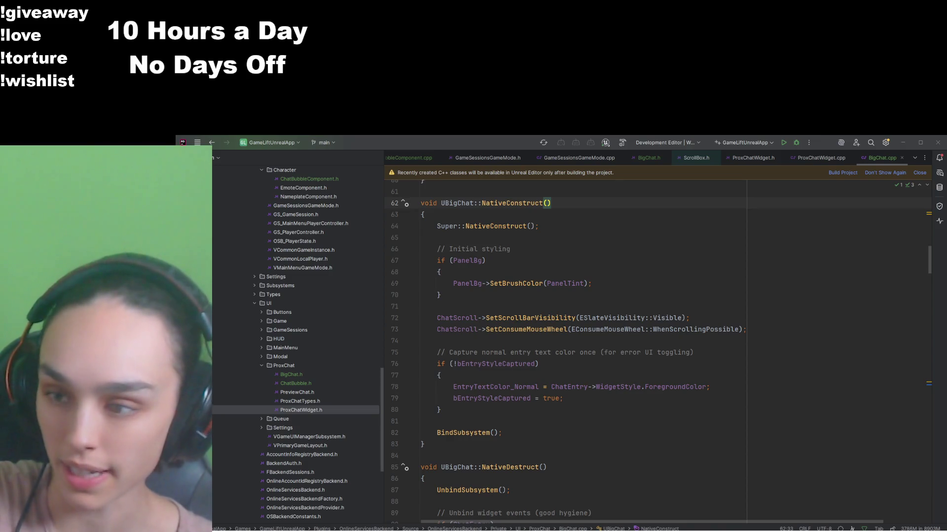
Step: Delete the anonymous namespace with IsAsciiPrintable and CountNonAscii from BigChat.cpp
{"action": "key", "text": "alt+Tab"}
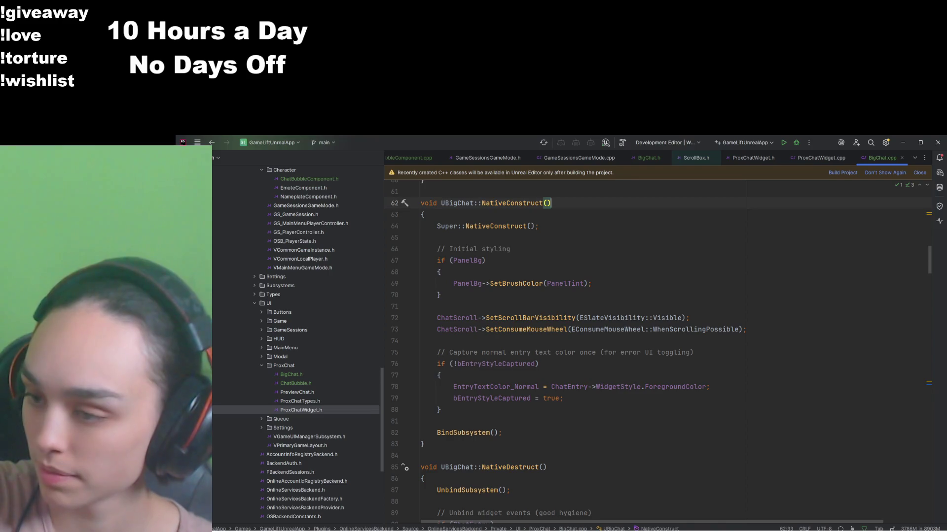
{"action": "key", "text": "alt+Tab"}
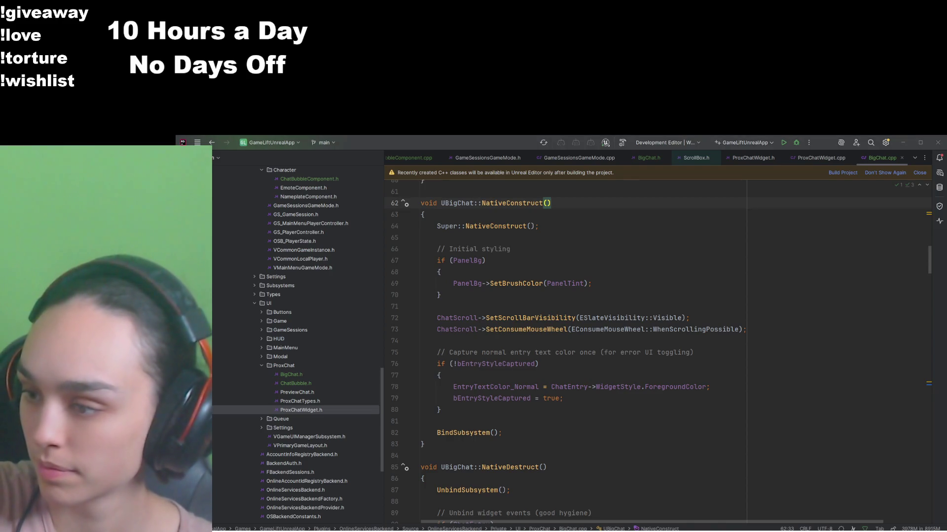
{"action": "key", "text": "alt+Tab"}
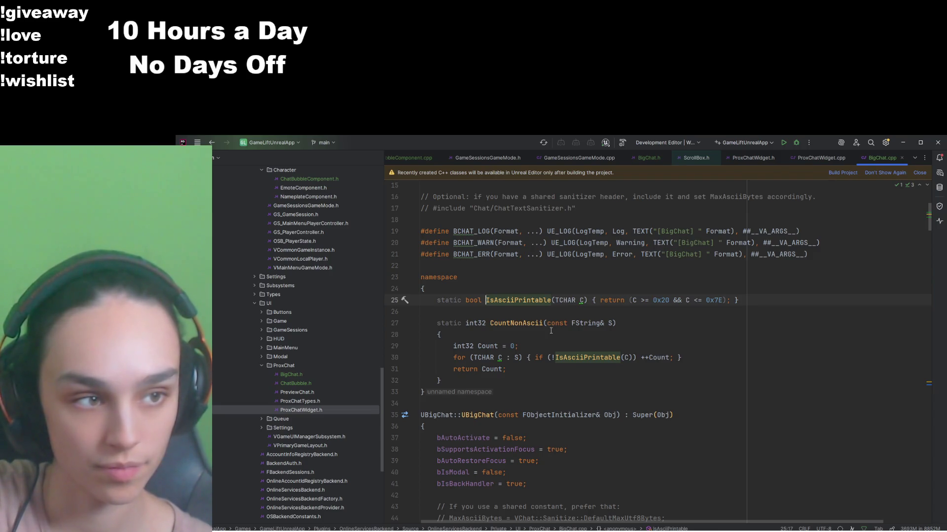
{"action": "scroll", "coordinate": [550, 330], "scroll_direction": "up", "scroll_amount": 1}
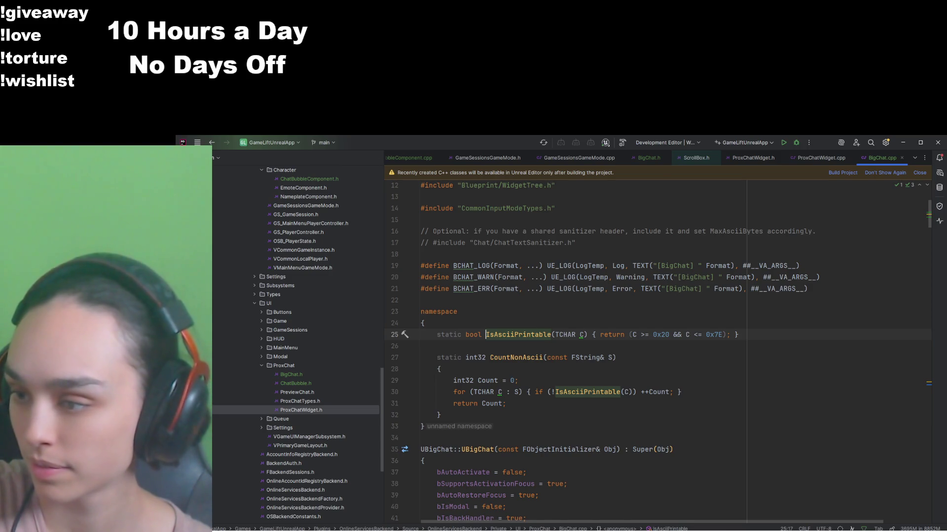
{"action": "scroll", "coordinate": [656, 345], "scroll_direction": "down", "scroll_amount": 3}
{"action": "left_click", "coordinate": [555, 300]}
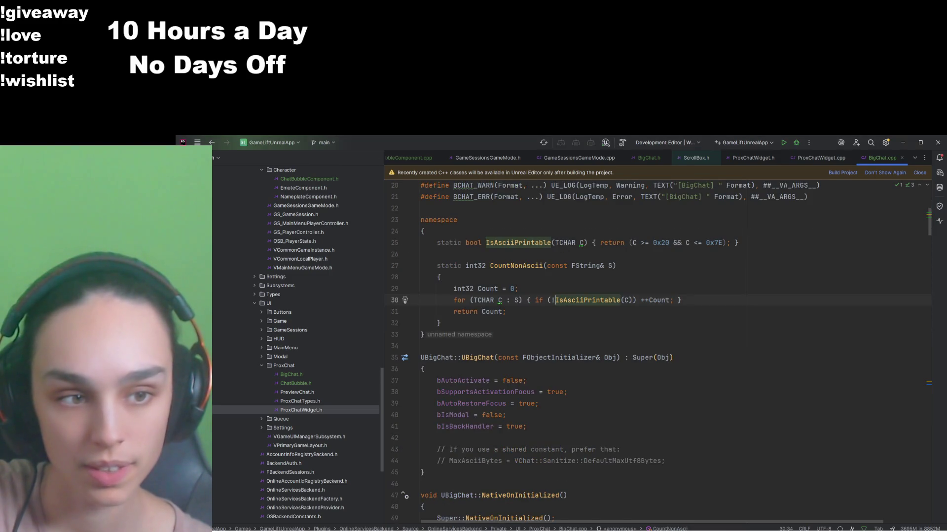
{"action": "scroll", "coordinate": [472, 349], "scroll_direction": "up", "scroll_amount": 6}
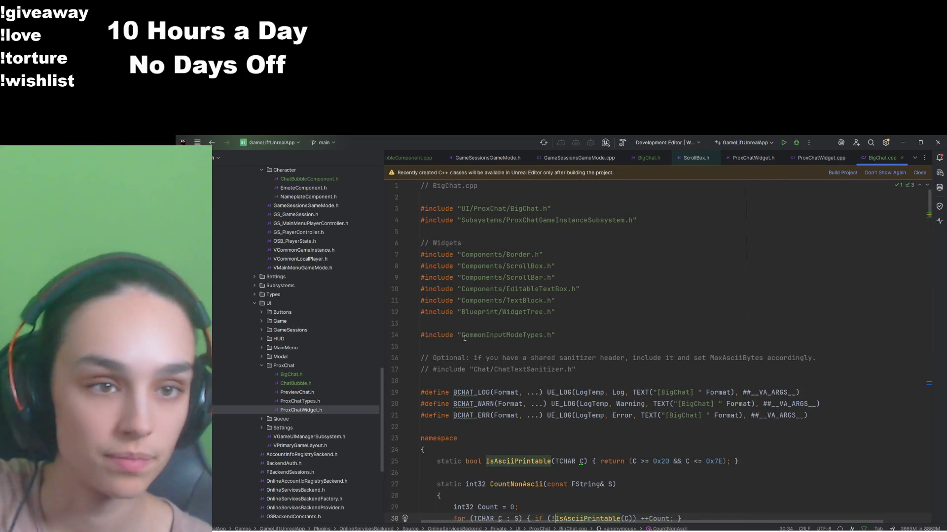
{"action": "scroll", "coordinate": [483, 365], "scroll_direction": "down", "scroll_amount": 1}
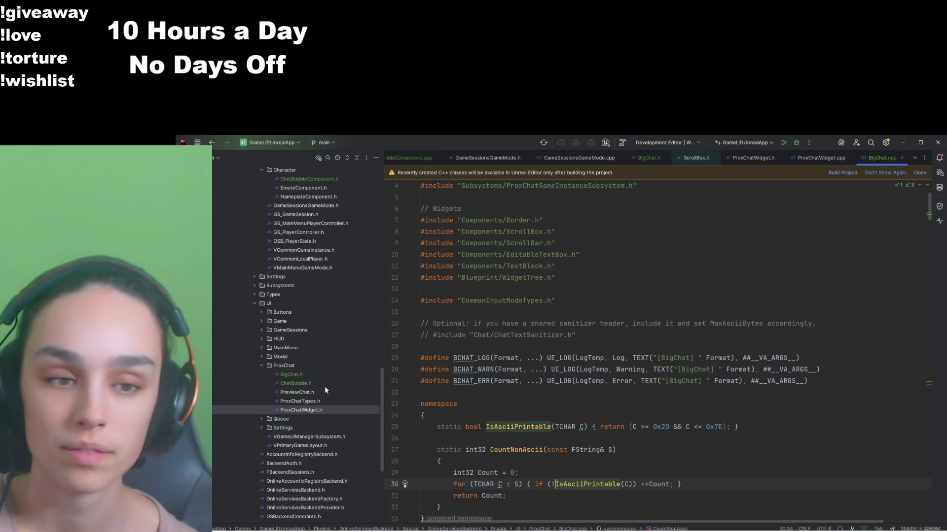
{"action": "scroll", "coordinate": [325, 386], "scroll_direction": "down", "scroll_amount": 2}
{"action": "scroll", "coordinate": [630, 386], "scroll_direction": "down", "scroll_amount": 2}
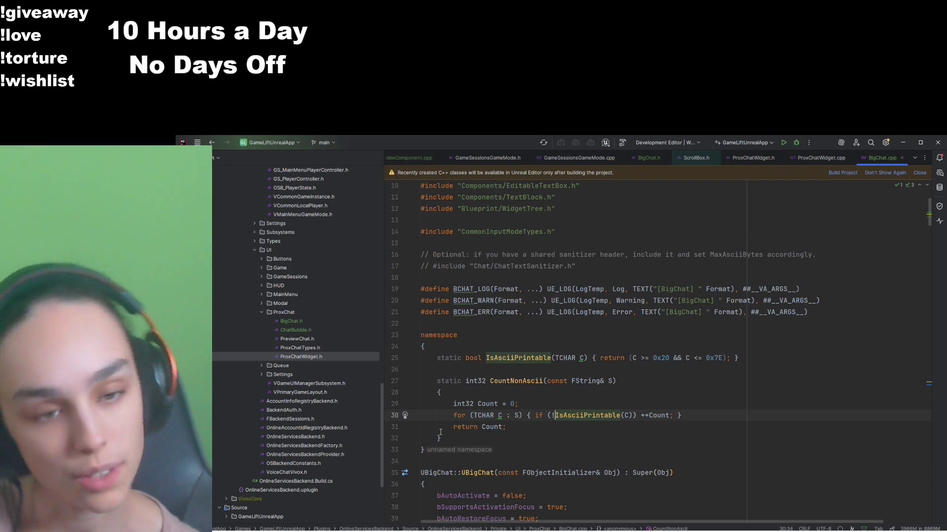
{"action": "left_click_drag", "start_coordinate": [400, 438], "coordinate": [395, 335]}
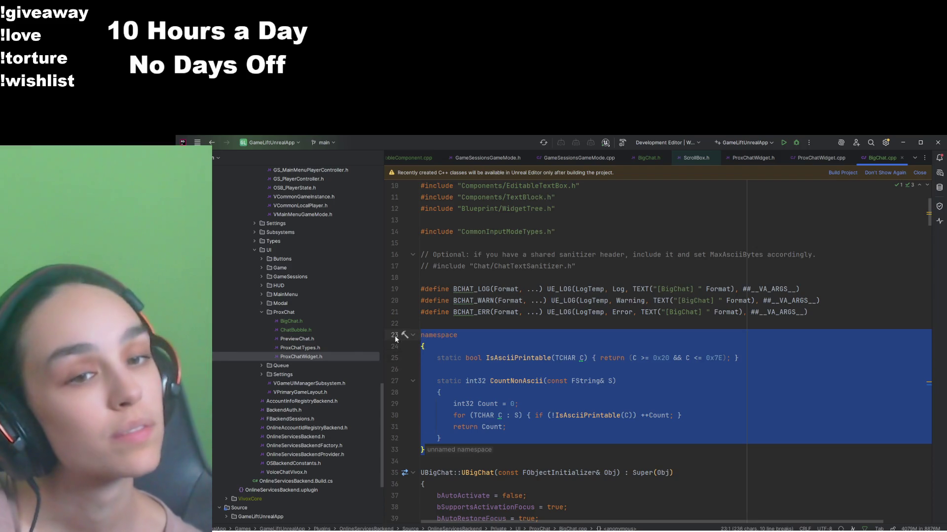
{"action": "key", "text": "Delete"}
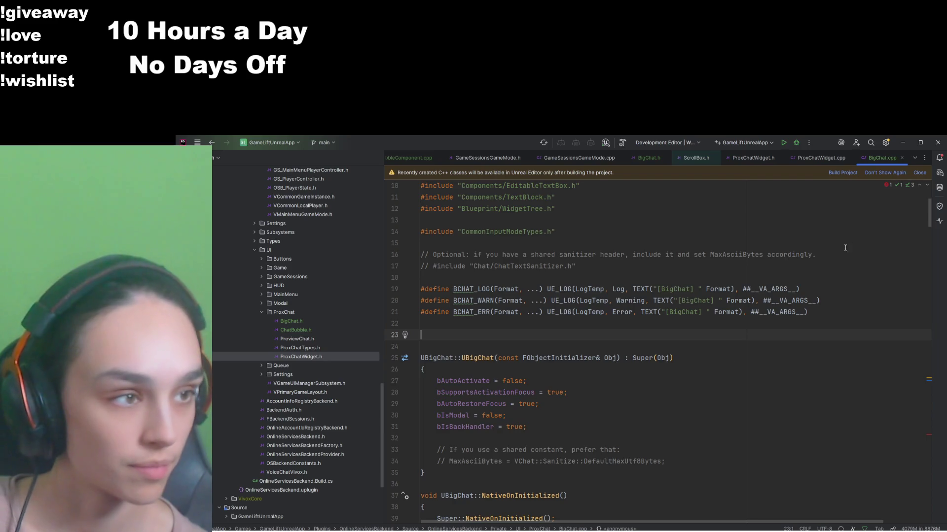
Step: Select the ValidateEntryAndApplyUI function name and scroll around to inspect it
{"action": "left_click_drag", "start_coordinate": [931, 216], "coordinate": [924, 431]}
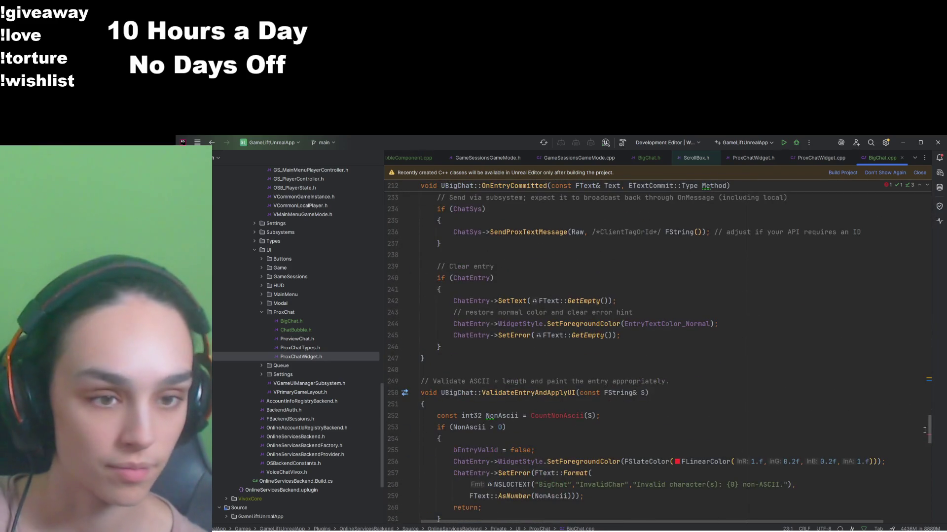
{"action": "scroll", "coordinate": [610, 427], "scroll_direction": "down", "scroll_amount": 2}
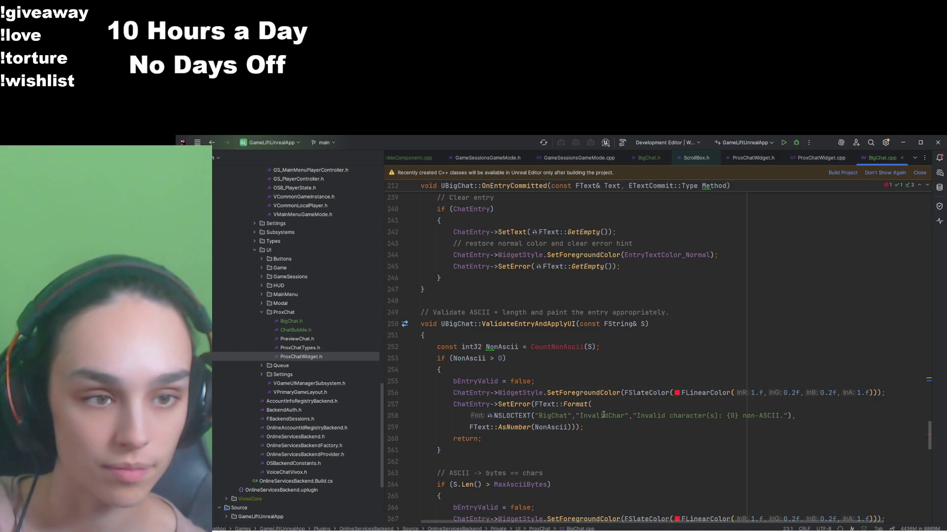
{"action": "double_click", "coordinate": [536, 326]}
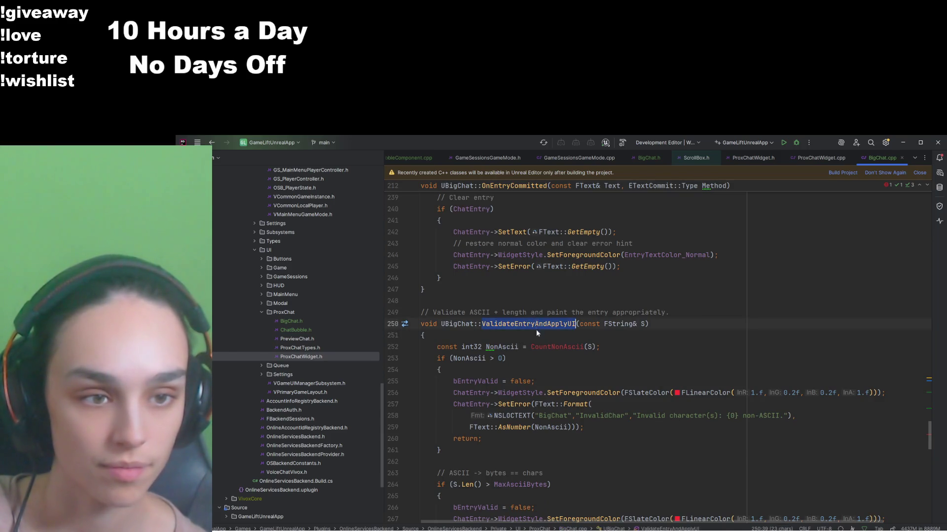
{"action": "scroll", "coordinate": [531, 403], "scroll_direction": "down", "scroll_amount": 5}
{"action": "scroll", "coordinate": [532, 402], "scroll_direction": "down", "scroll_amount": 2}
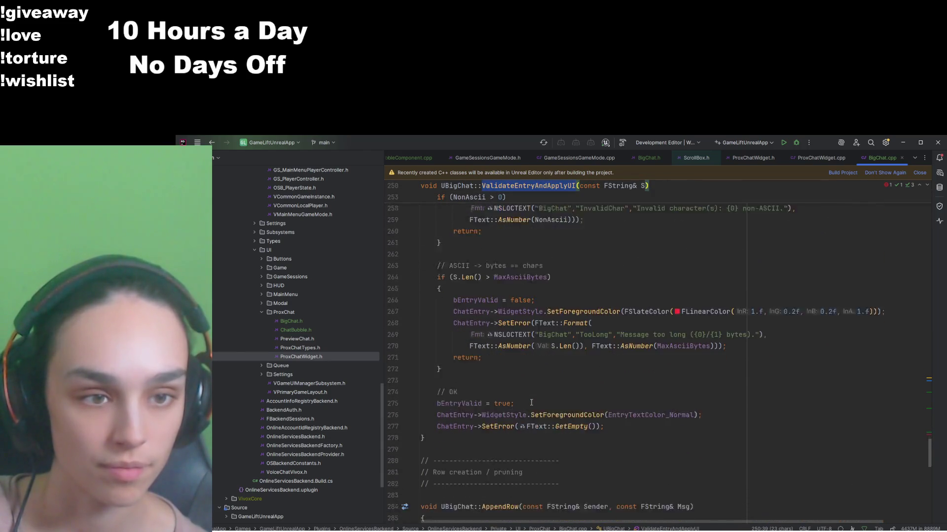
{"action": "scroll", "coordinate": [531, 404], "scroll_direction": "up", "scroll_amount": 2}
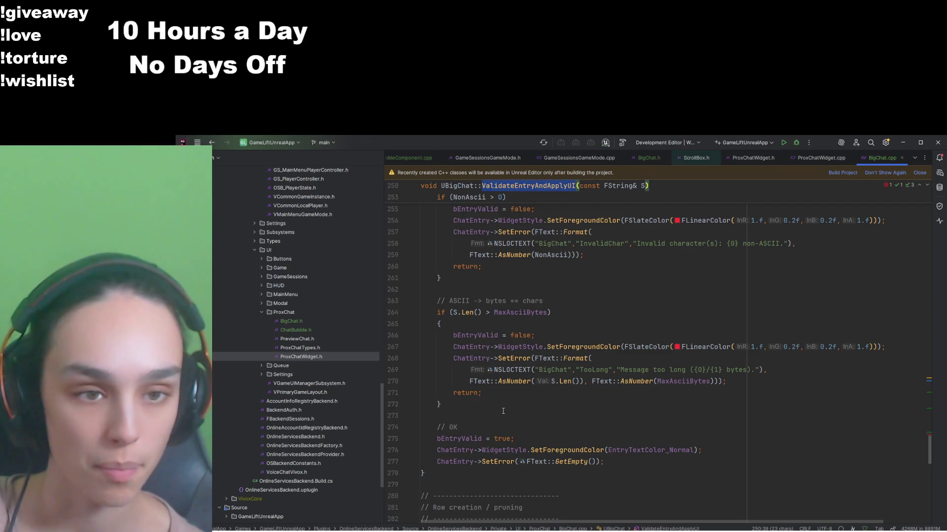
{"action": "scroll", "coordinate": [503, 411], "scroll_direction": "up", "scroll_amount": 1}
{"action": "scroll", "coordinate": [503, 411], "scroll_direction": "up", "scroll_amount": 1}
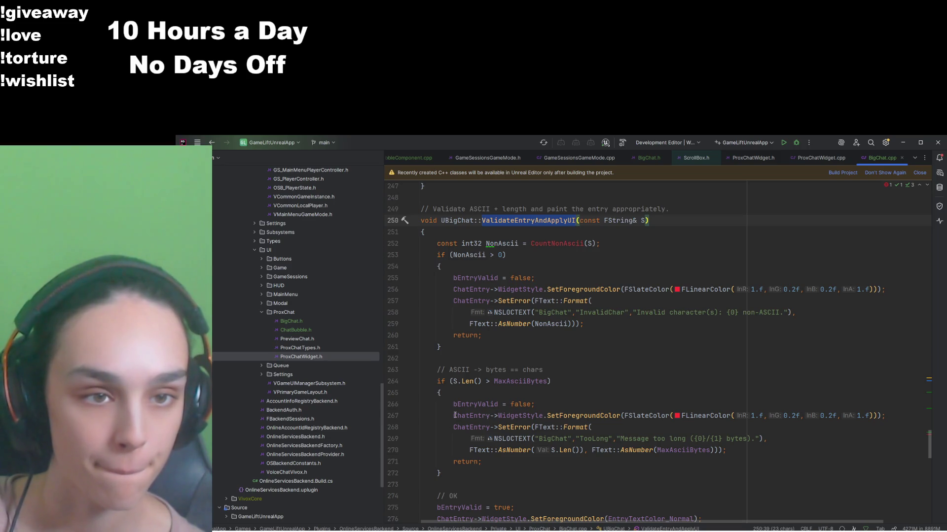
Step: Delete the non-ASCII and length check blocks and the unused NonAscii line, then start a build
{"action": "left_click", "coordinate": [436, 255]}
{"action": "left_click_drag", "start_coordinate": [435, 255], "coordinate": [488, 471]}
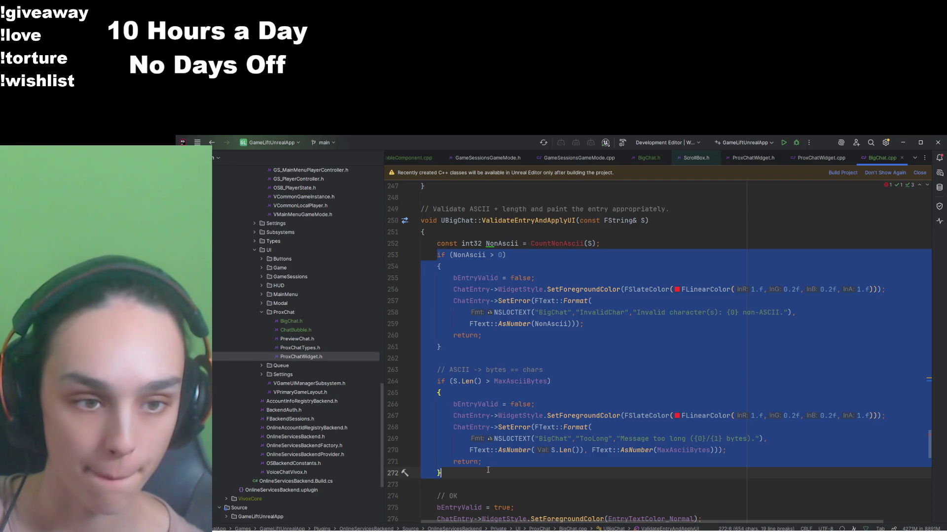
{"action": "key", "text": "BackSpace"}
{"action": "scroll", "coordinate": [527, 407], "scroll_direction": "up", "scroll_amount": 2}
{"action": "key", "text": "Up"}
{"action": "key", "text": "shift+End"}
{"action": "key", "text": "BackSpace"}
{"action": "key", "text": "Delete"}
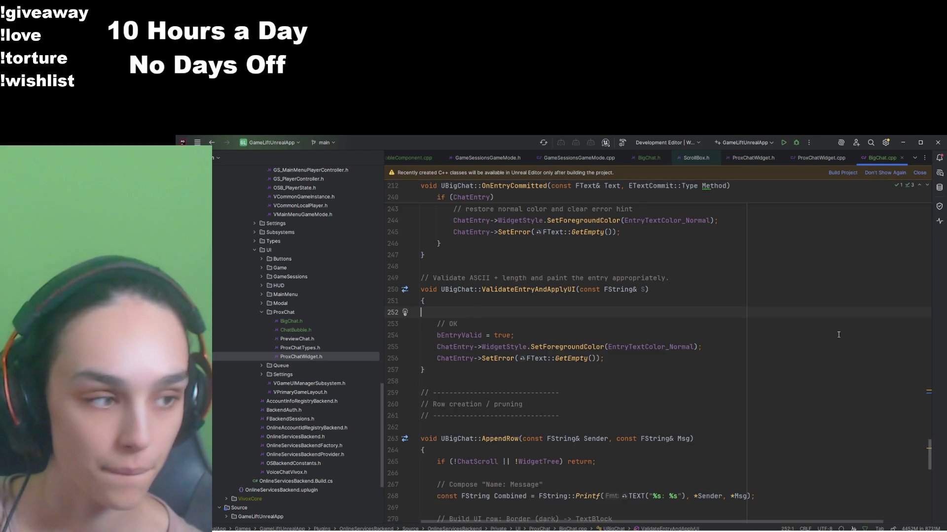
{"action": "left_click", "coordinate": [784, 143]}
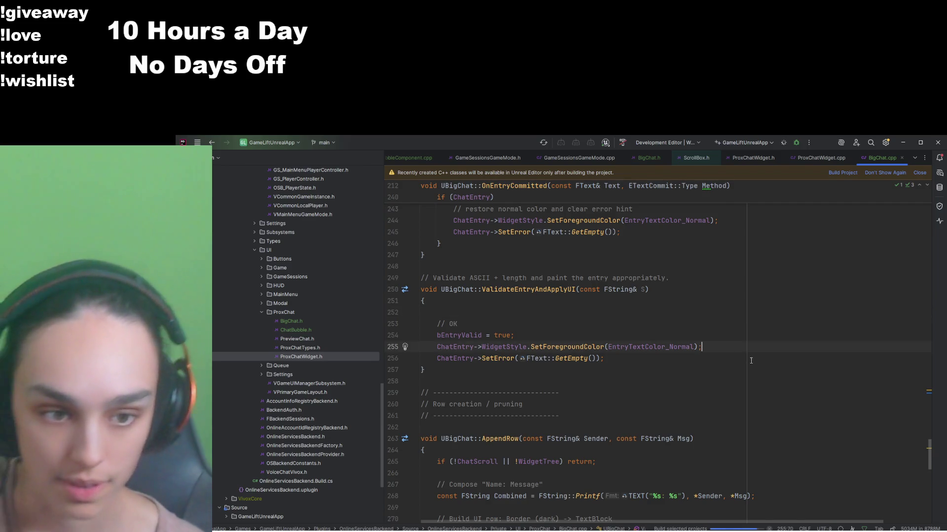
Step: Search the file for 'ascii' and delete the MaxAsciiBytes and sanitizer header comment lines
{"action": "key", "text": "ctrl+f"}
{"action": "type", "text": "asxd"}
{"action": "key", "text": "BackSpace"}
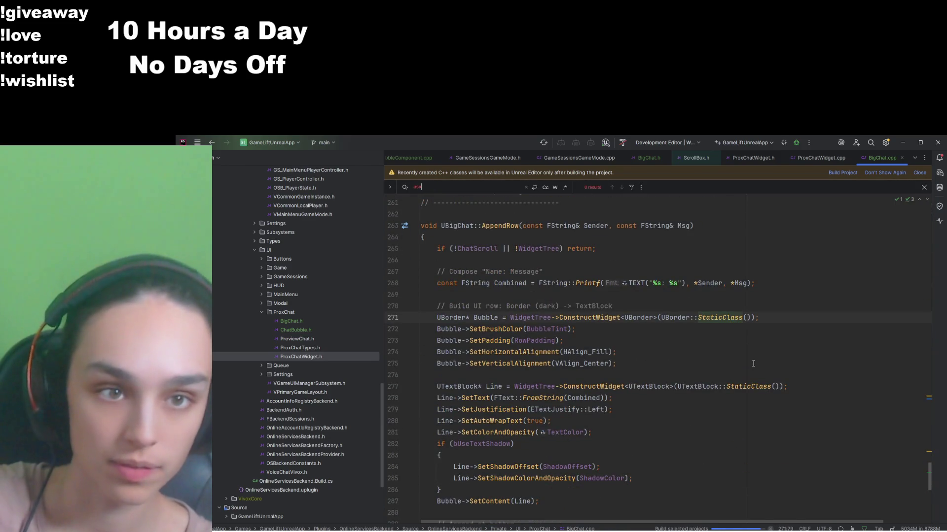
{"action": "key", "text": "BackSpace"}
{"action": "type", "text": "cii"}
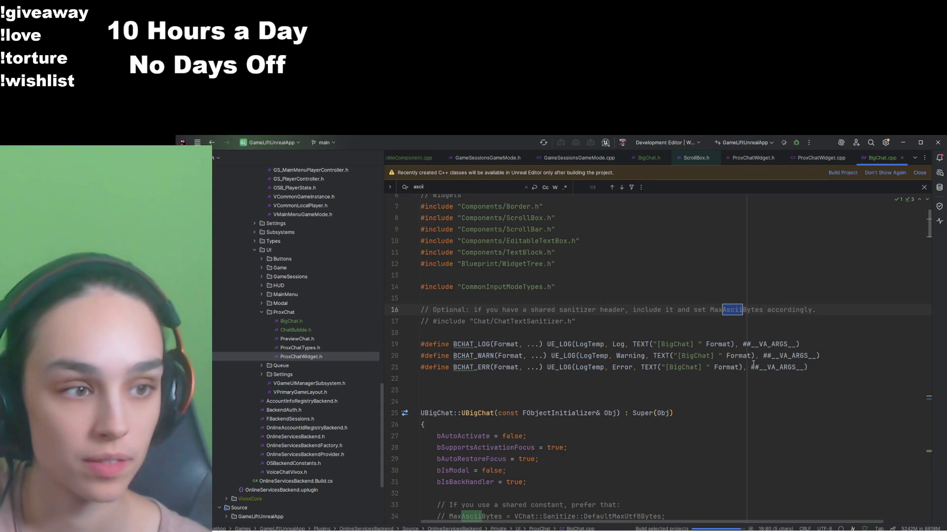
{"action": "scroll", "coordinate": [697, 408], "scroll_direction": "down", "scroll_amount": 2}
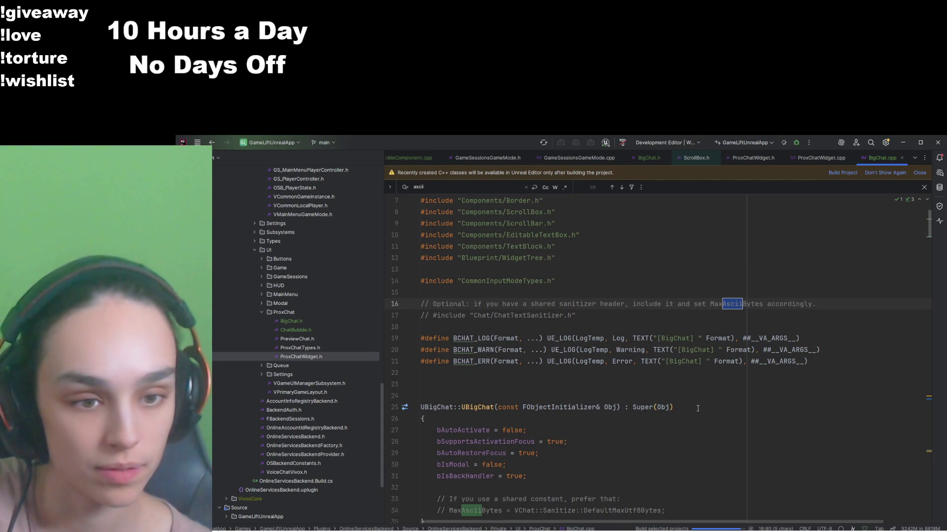
{"action": "left_click_drag", "start_coordinate": [671, 445], "coordinate": [401, 436]}
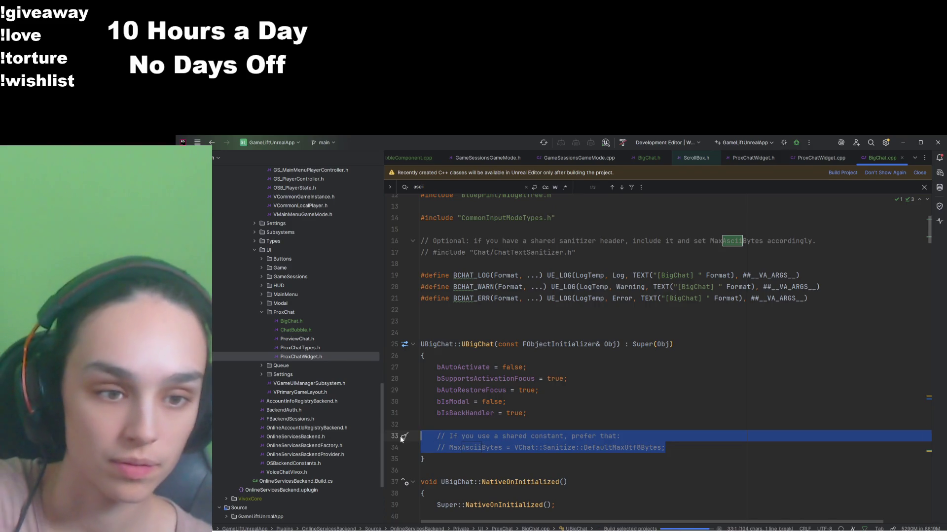
{"action": "key", "text": "BackSpace"}
{"action": "scroll", "coordinate": [585, 413], "scroll_direction": "up", "scroll_amount": 1}
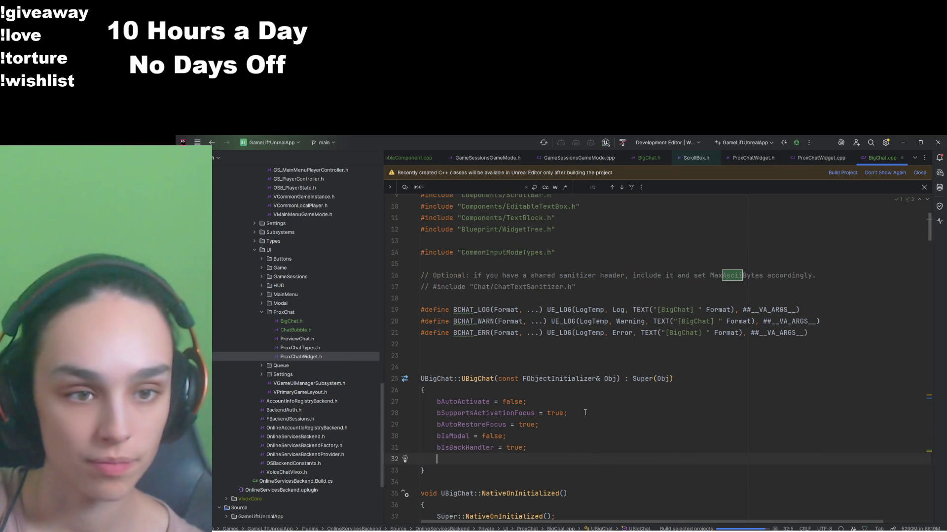
{"action": "mouse_move", "coordinate": [603, 300]}
{"action": "left_mouse_down"}
{"action": "mouse_move", "coordinate": [572, 288]}
{"action": "mouse_move", "coordinate": [365, 276]}
{"action": "left_mouse_up"}
{"action": "key", "text": "BackSpace"}
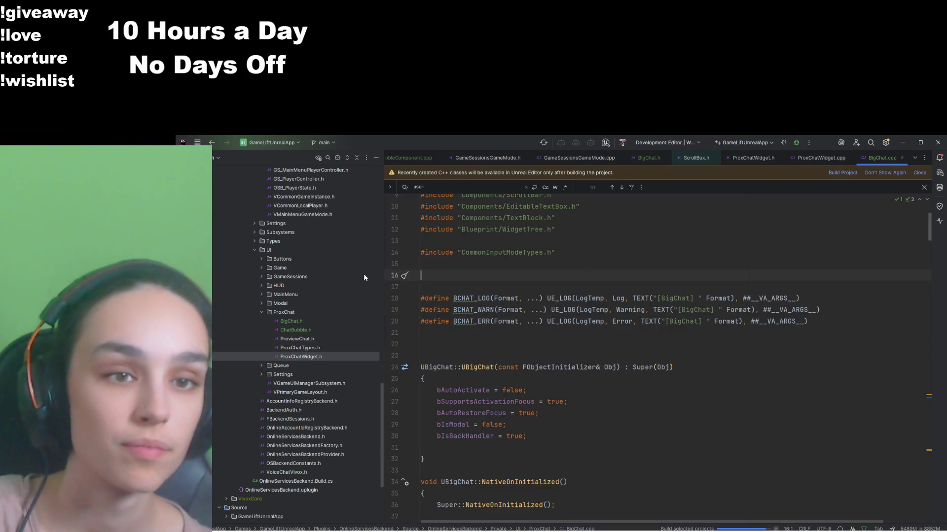
{"action": "key", "text": "Delete"}
{"action": "key", "text": "Delete"}
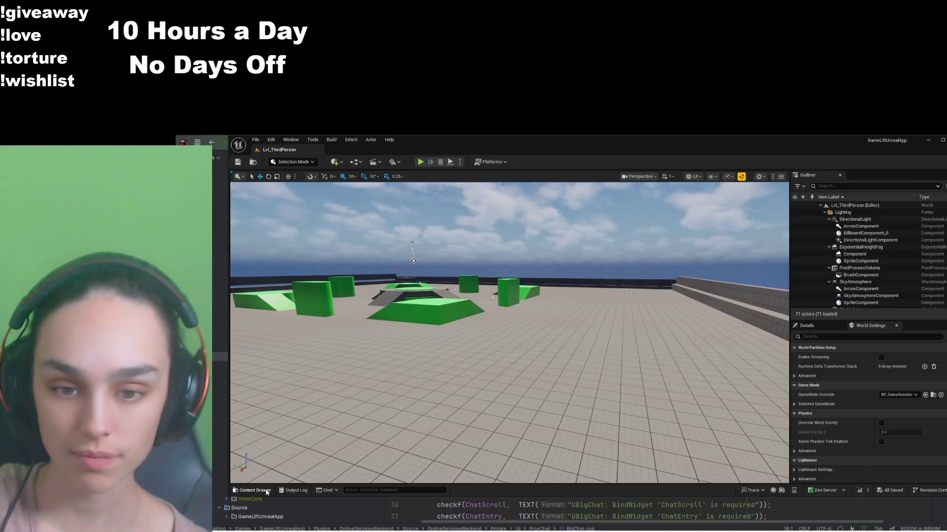
Step: Create widget blueprint WBP_BigChat in Plugins > Online Services Backend Content > UI > ProxChat and open it
{"action": "left_click", "coordinate": [253, 490]}
{"action": "left_click", "coordinate": [257, 399]}
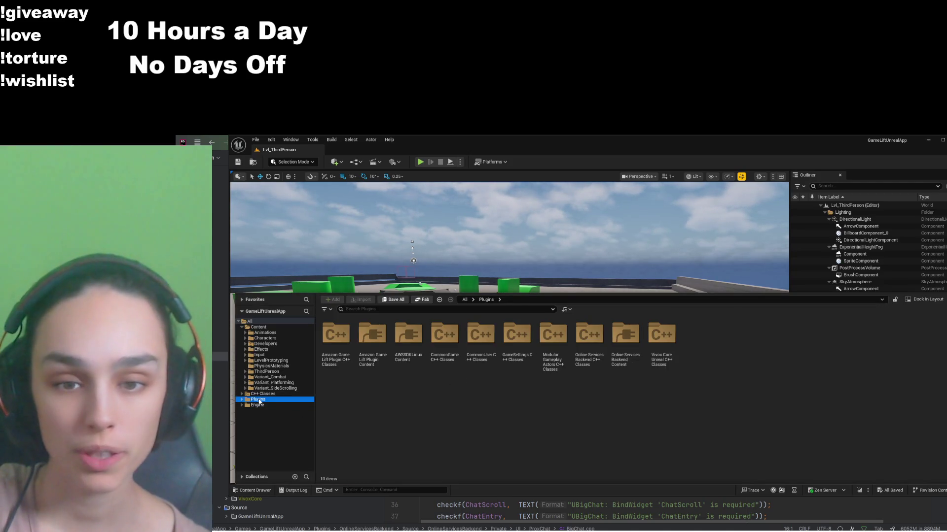
{"action": "double_click", "coordinate": [626, 338]}
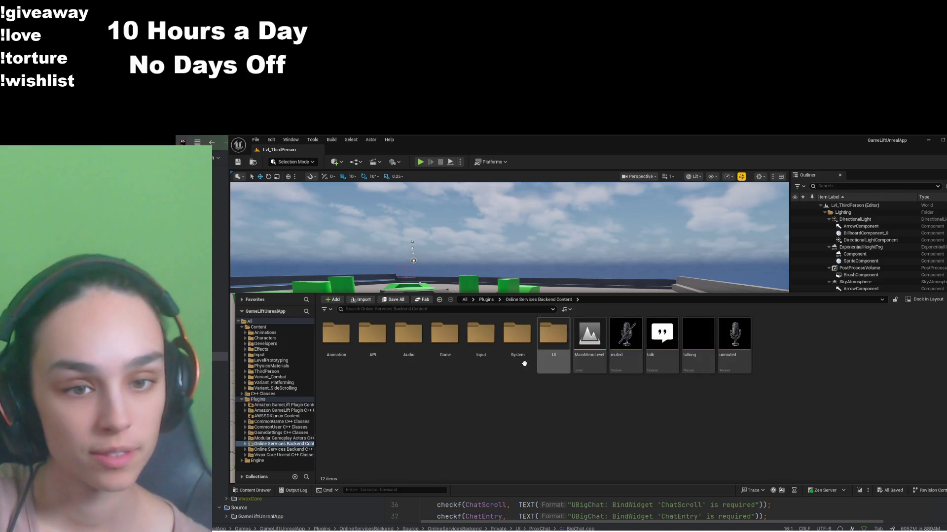
{"action": "double_click", "coordinate": [550, 341]}
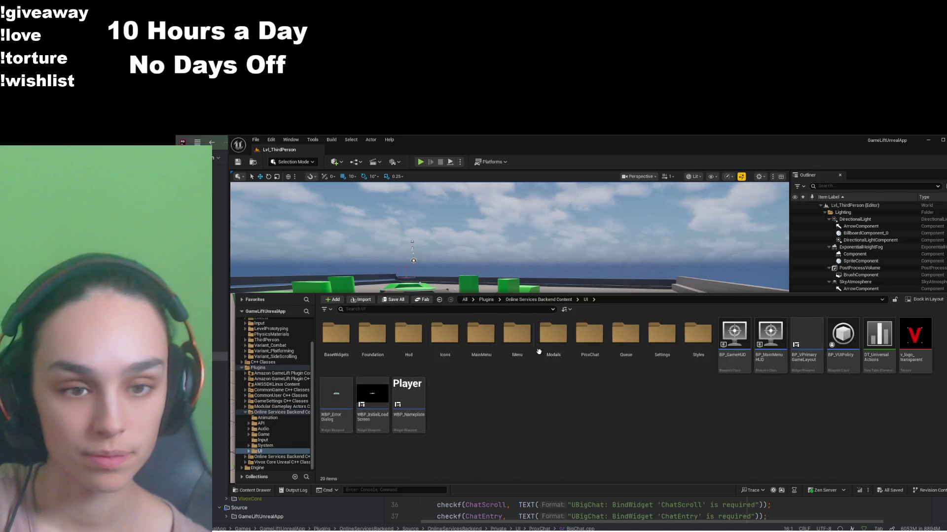
{"action": "left_click", "coordinate": [586, 340]}
{"action": "double_click", "coordinate": [587, 340]}
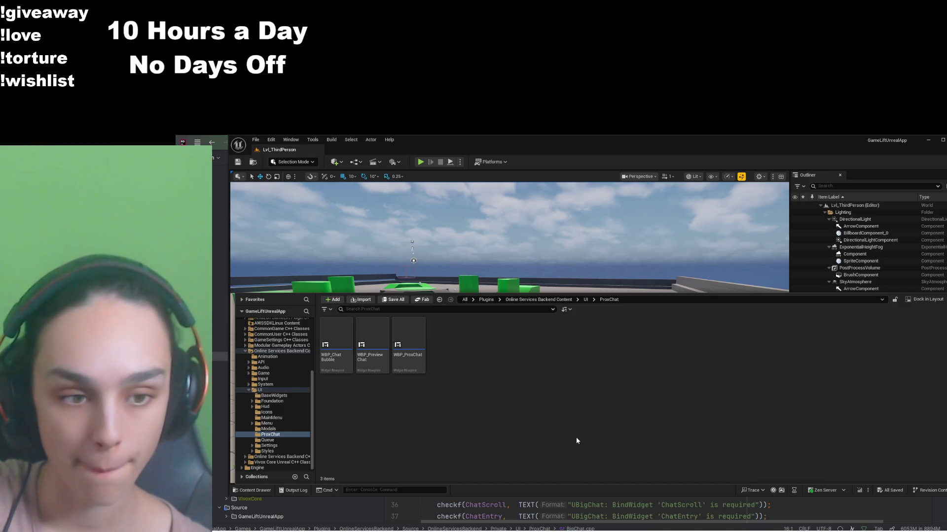
{"action": "type", "text": "WBP_BigChat"}
{"action": "key", "text": "Return"}
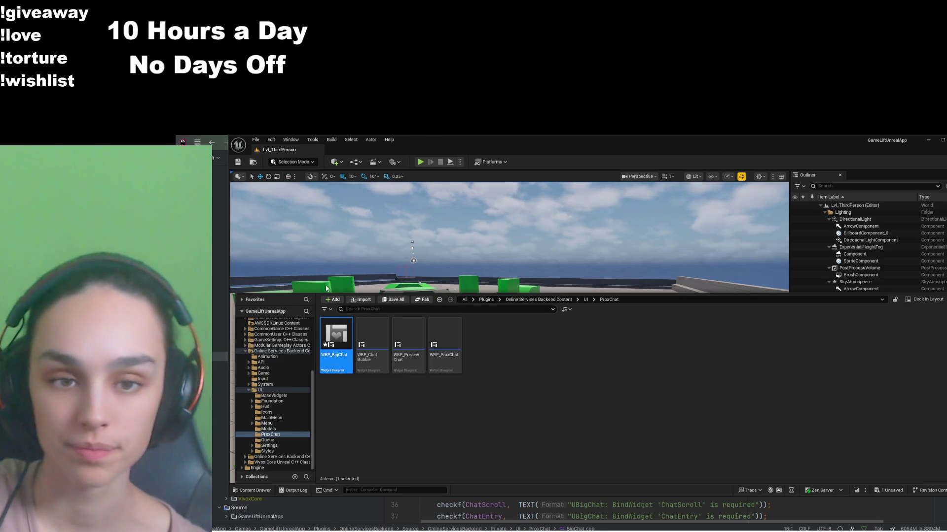
{"action": "double_click", "coordinate": [335, 330]}
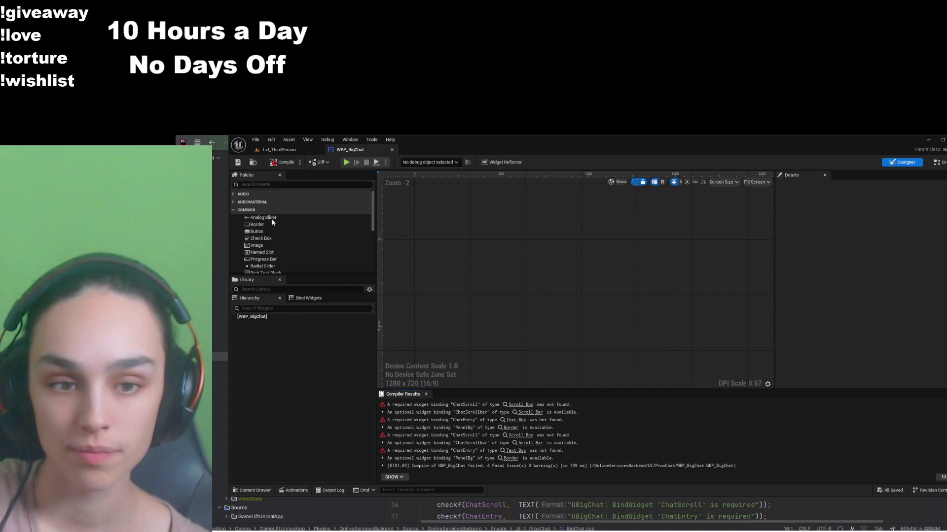
Step: Add an Overlay as the root widget of WBP_BigChat
{"action": "left_click", "coordinate": [279, 184]}
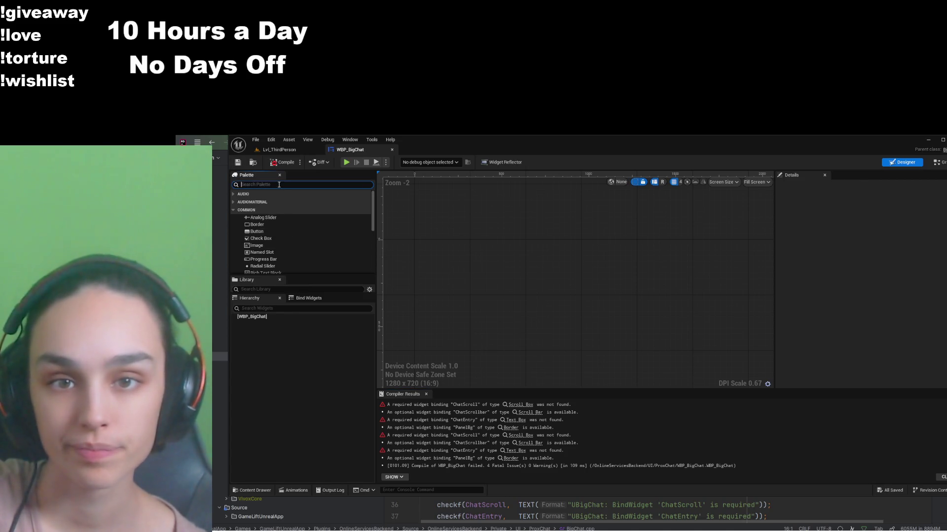
{"action": "type", "text": "overlay"}
{"action": "left_click_drag", "start_coordinate": [273, 201], "coordinate": [283, 317]}
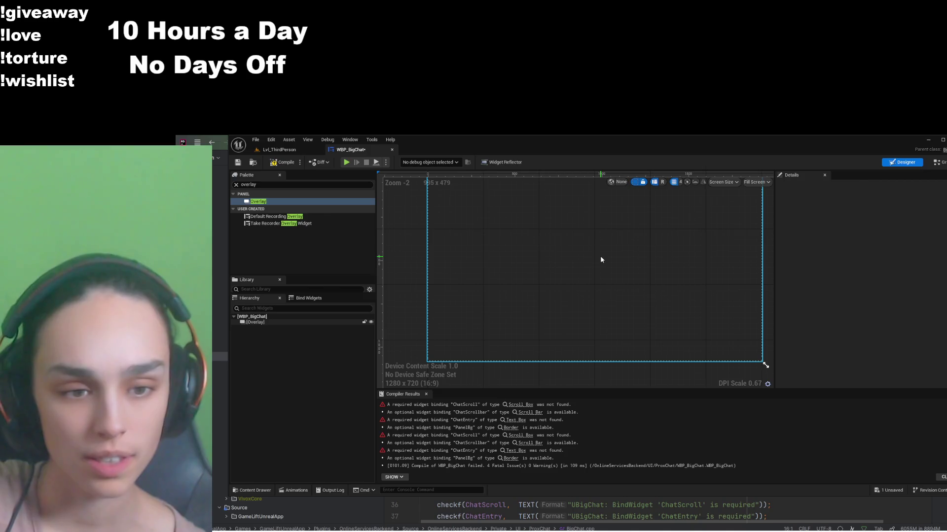
{"action": "left_click", "coordinate": [404, 242]}
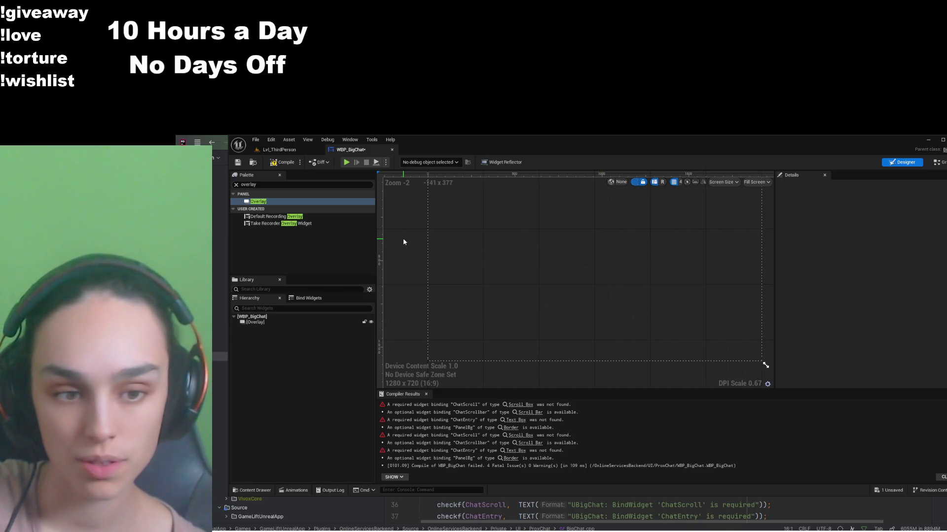
Step: Add a Scroll Box inside the Overlay, aligned left and filling the full height
{"action": "left_click", "coordinate": [303, 185]}
{"action": "type", "text": "sc"}
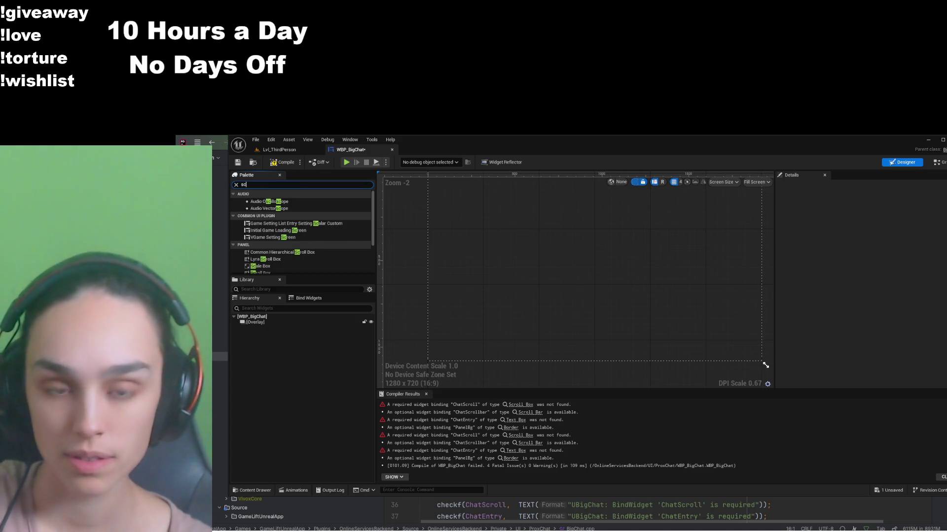
{"action": "type", "text": "roll"}
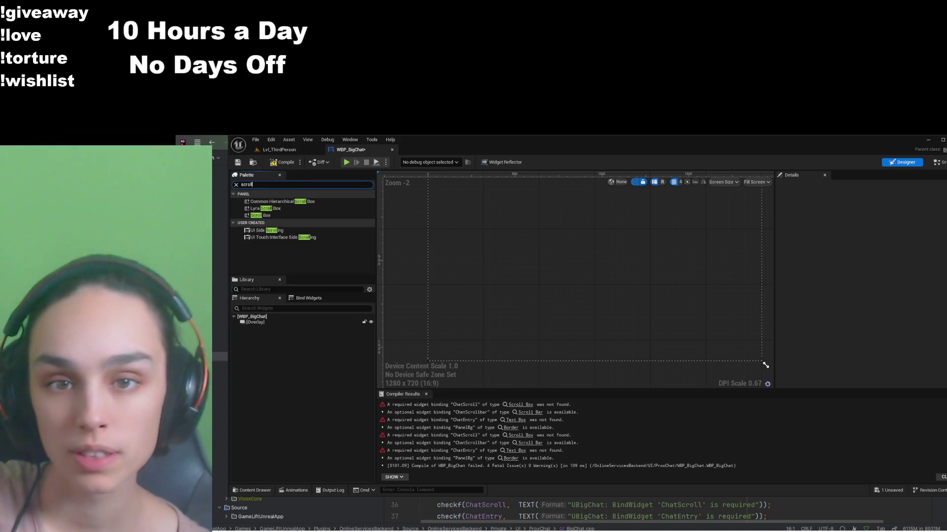
{"action": "left_click_drag", "start_coordinate": [268, 215], "coordinate": [288, 328]}
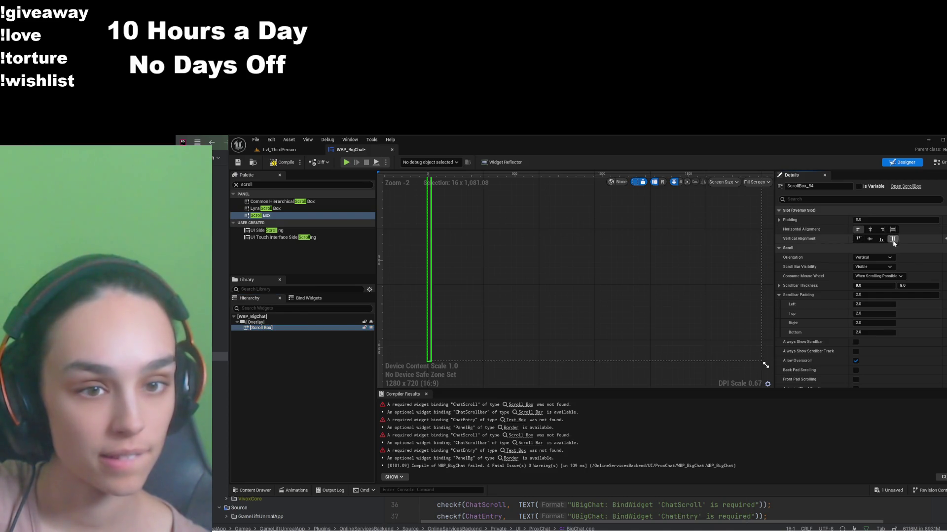
{"action": "left_click", "coordinate": [893, 229]}
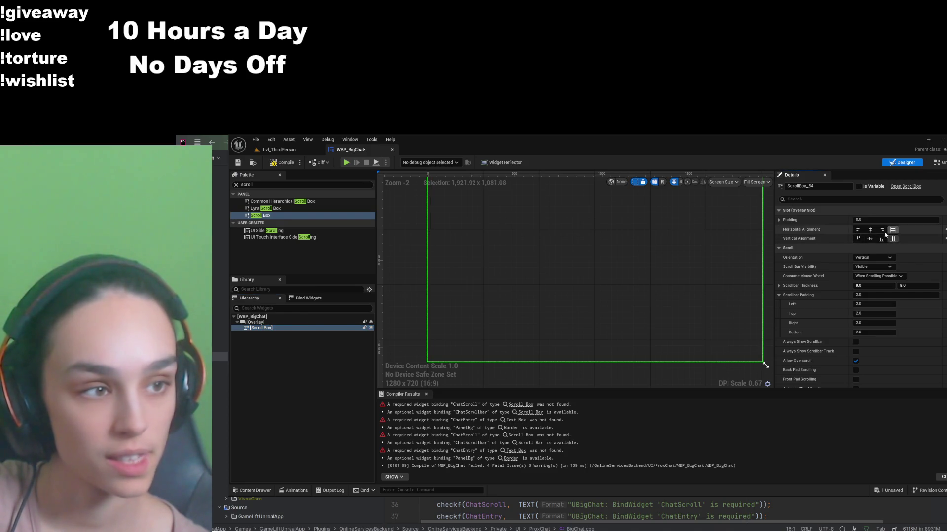
{"action": "left_click", "coordinate": [859, 239]}
{"action": "left_click", "coordinate": [870, 240]}
{"action": "left_click", "coordinate": [857, 230]}
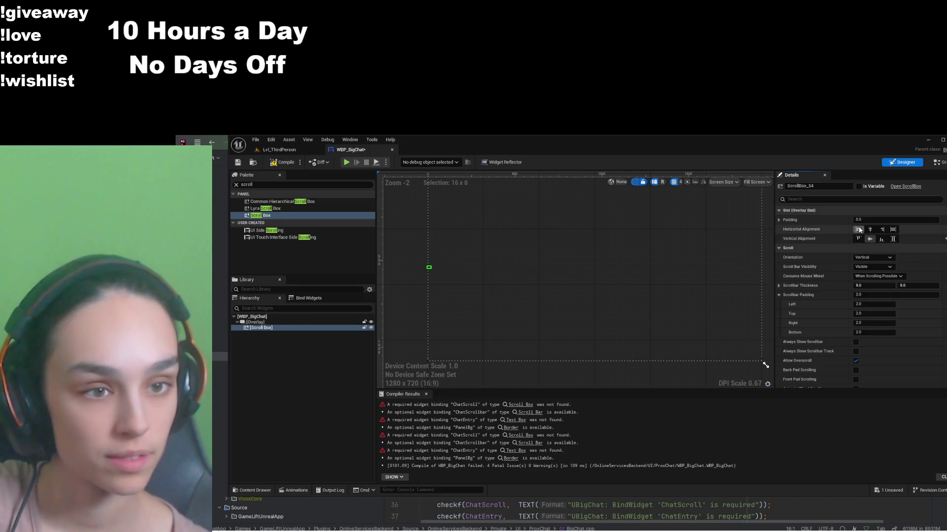
{"action": "left_click", "coordinate": [893, 240]}
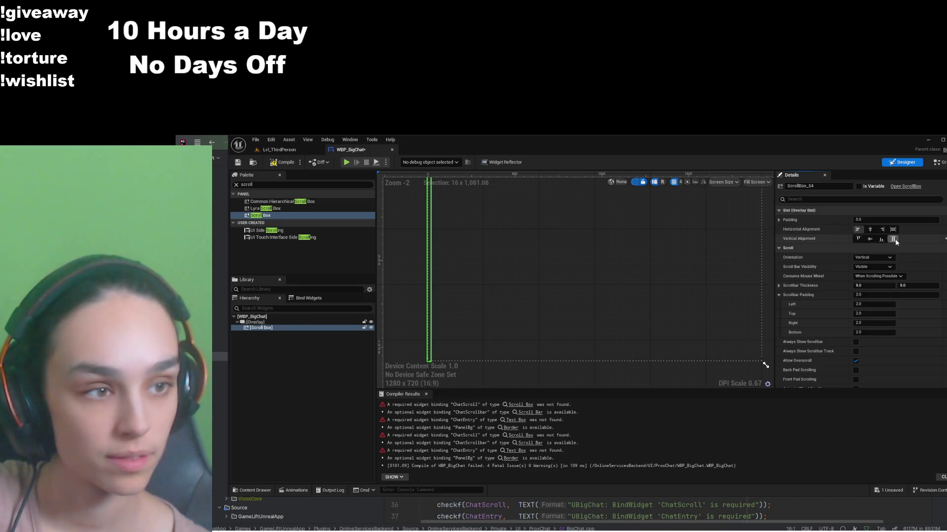
Step: Wrap the Scroll Box in a Horizontal Box
{"action": "left_click", "coordinate": [296, 184]}
{"action": "type", "text": "hor"}
{"action": "left_click_drag", "start_coordinate": [265, 201], "coordinate": [265, 323]}
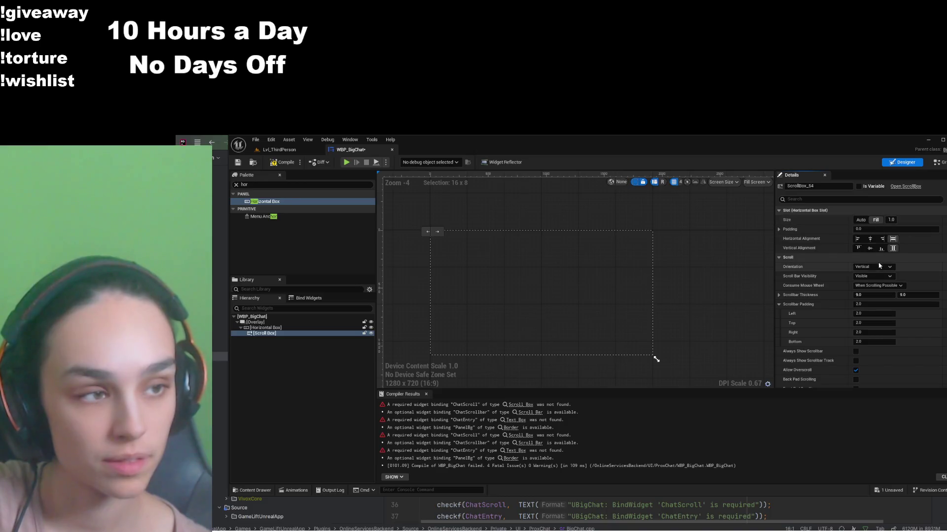
Step: Make the Horizontal Box fill vertically and give the Scroll Box a left-aligned Fill slot
{"action": "left_click", "coordinate": [266, 328]}
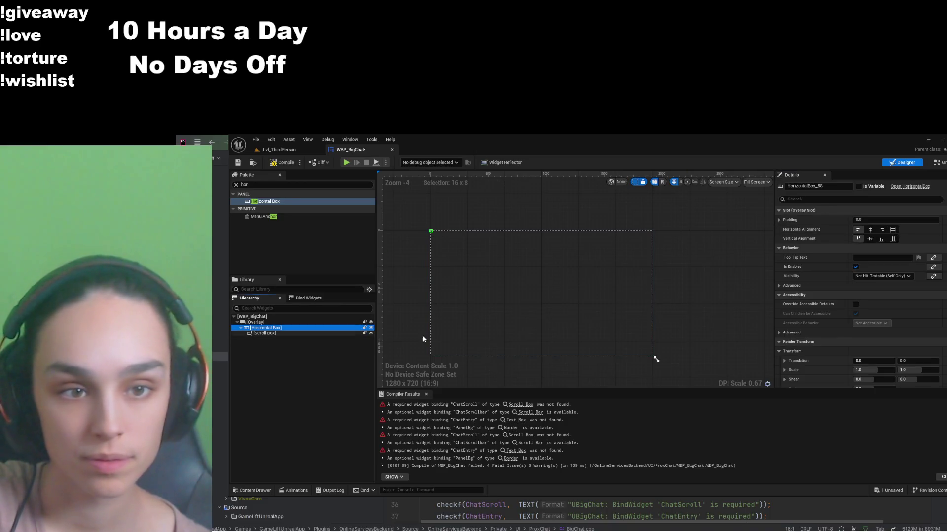
{"action": "left_click", "coordinate": [893, 239]}
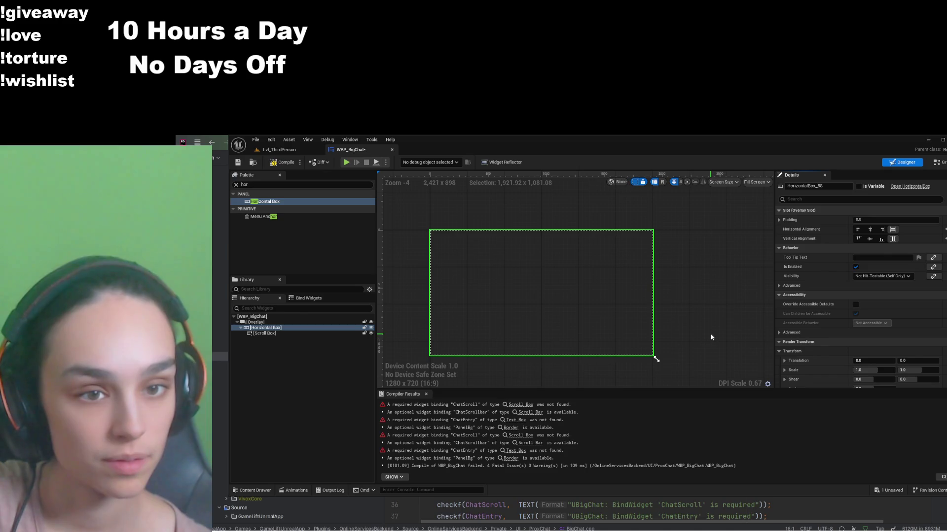
{"action": "left_click", "coordinate": [264, 333]}
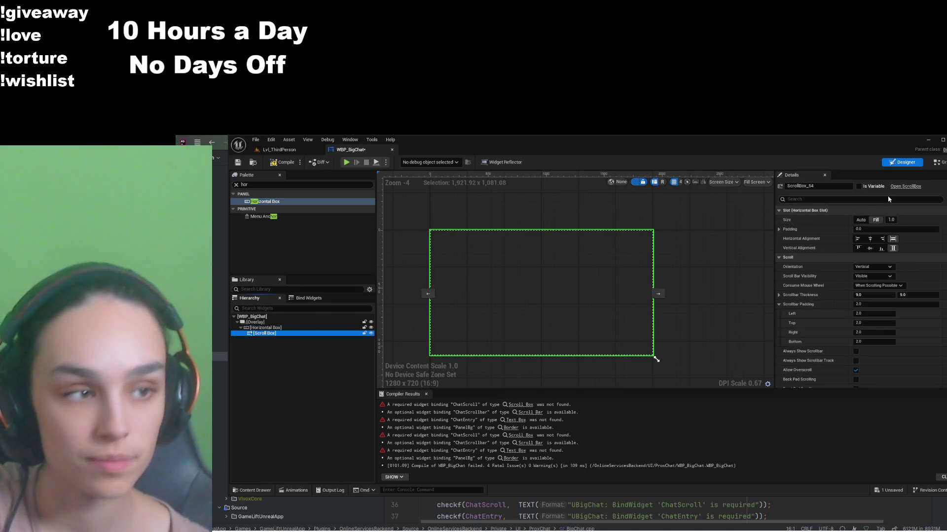
{"action": "left_click", "coordinate": [861, 220]}
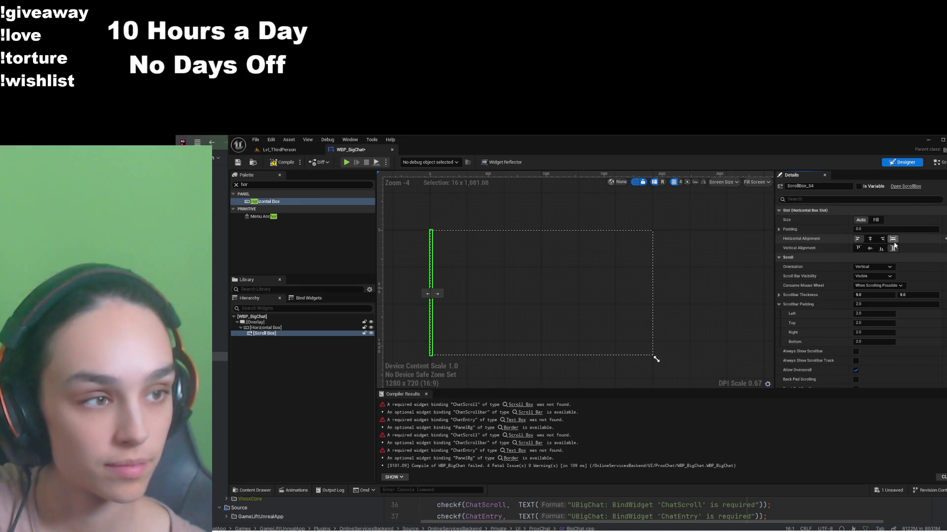
{"action": "left_click", "coordinate": [857, 239]}
{"action": "left_click", "coordinate": [877, 221]}
{"action": "left_click", "coordinate": [879, 224]}
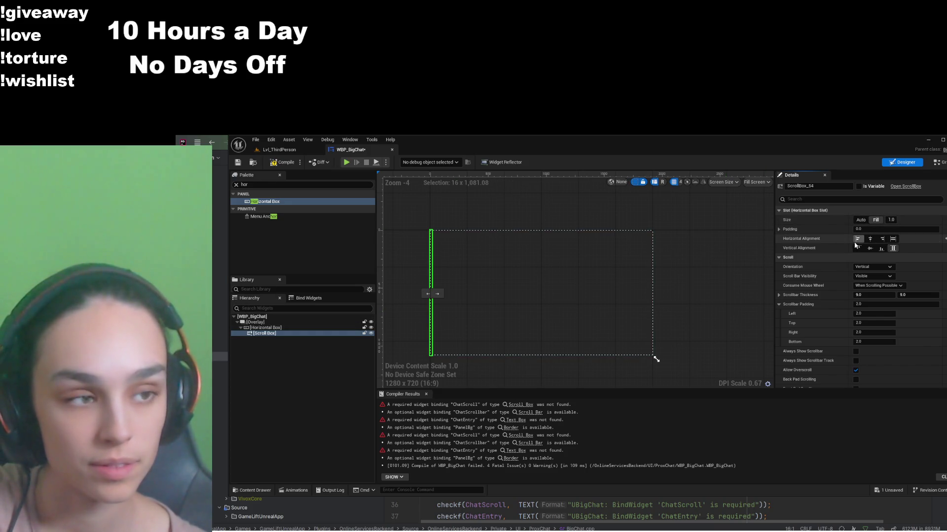
{"action": "left_click", "coordinate": [255, 184]}
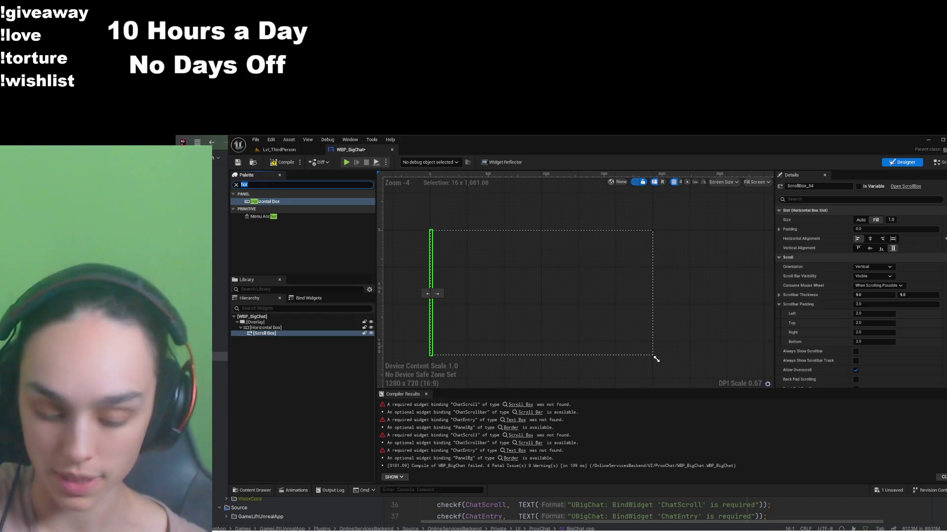
Step: Add a Spacer inside the Scroll Box with a Fill slot and width 500
{"action": "type", "text": "spacer"}
{"action": "left_click", "coordinate": [254, 202]}
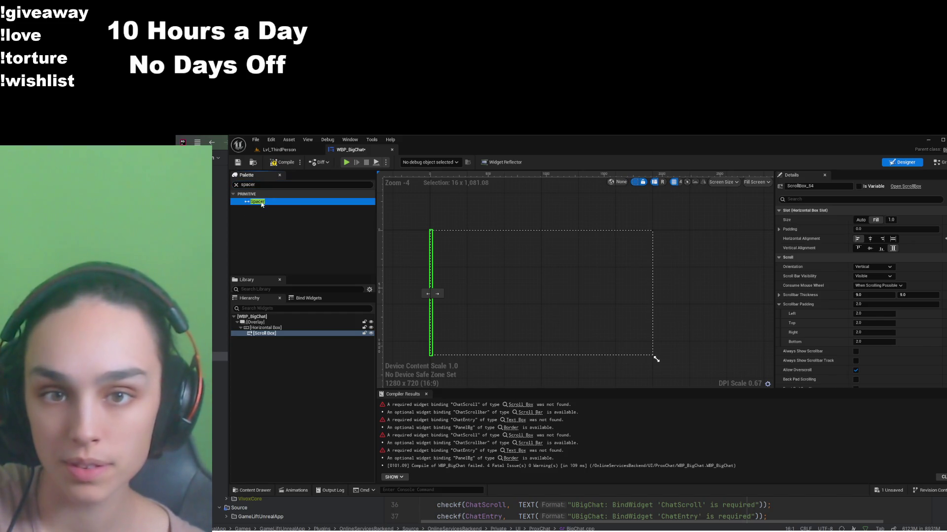
{"action": "left_click_drag", "start_coordinate": [274, 340], "coordinate": [275, 344]}
{"action": "left_click", "coordinate": [875, 229]}
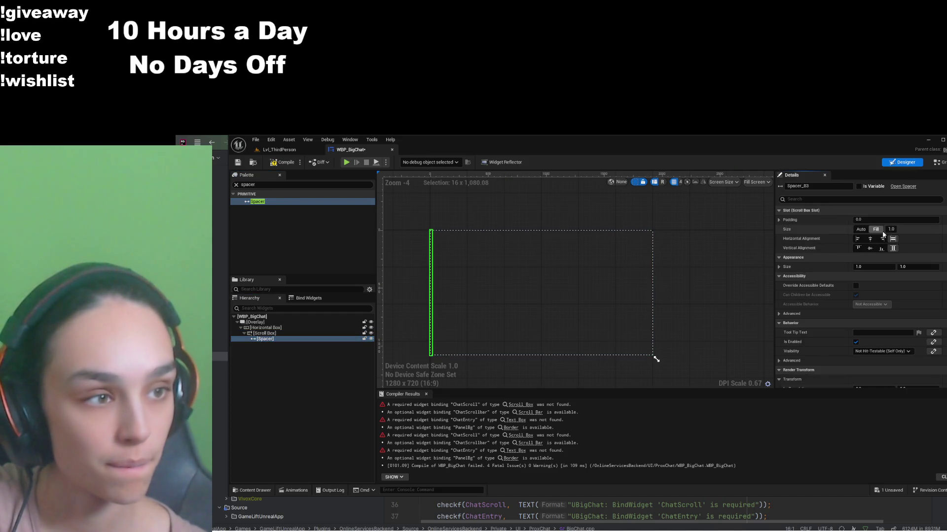
{"action": "left_click", "coordinate": [866, 266]}
{"action": "type", "text": "100"}
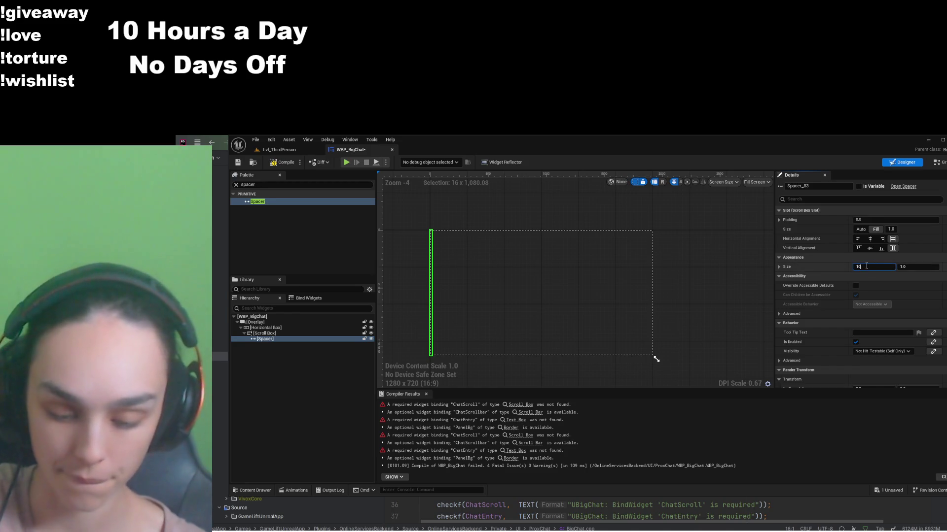
{"action": "key", "text": "Return"}
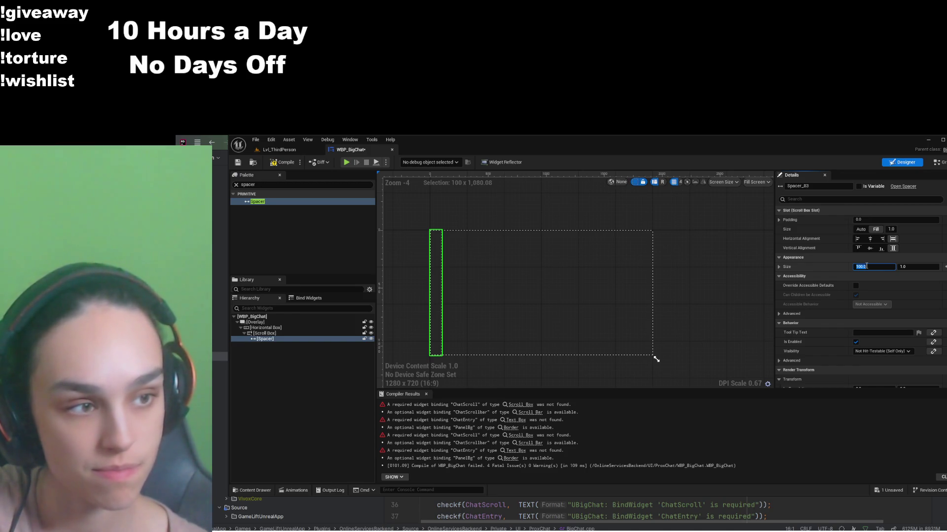
{"action": "type", "text": "500"}
{"action": "key", "text": "Return"}
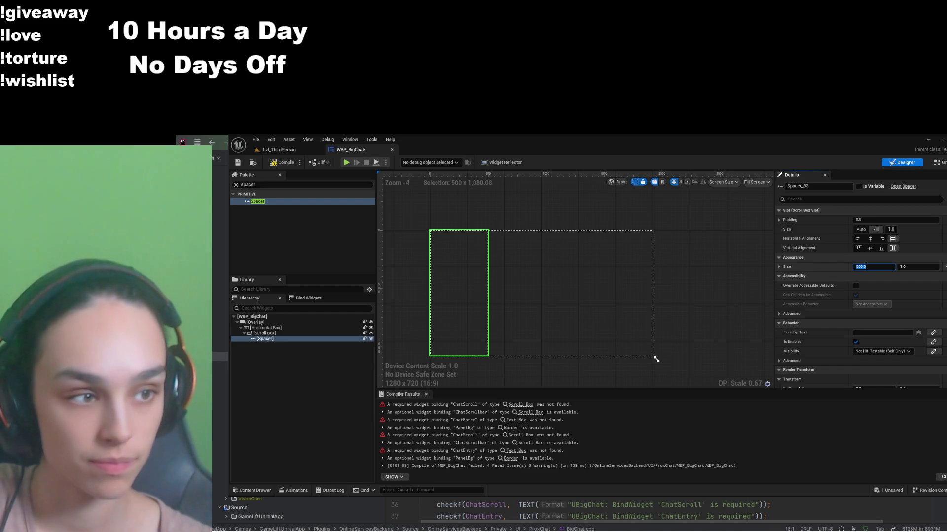
{"action": "left_click", "coordinate": [265, 331]}
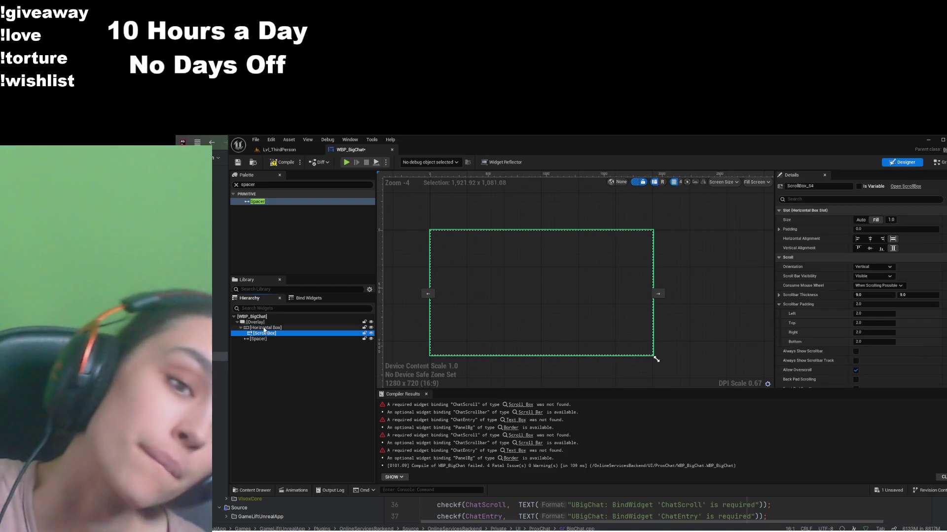
Step: Move the Spacer into the Horizontal Box beside the Scroll Box
{"action": "left_click", "coordinate": [265, 328]}
{"action": "left_click", "coordinate": [241, 328]}
{"action": "left_click", "coordinate": [241, 328]}
{"action": "left_click", "coordinate": [263, 339]}
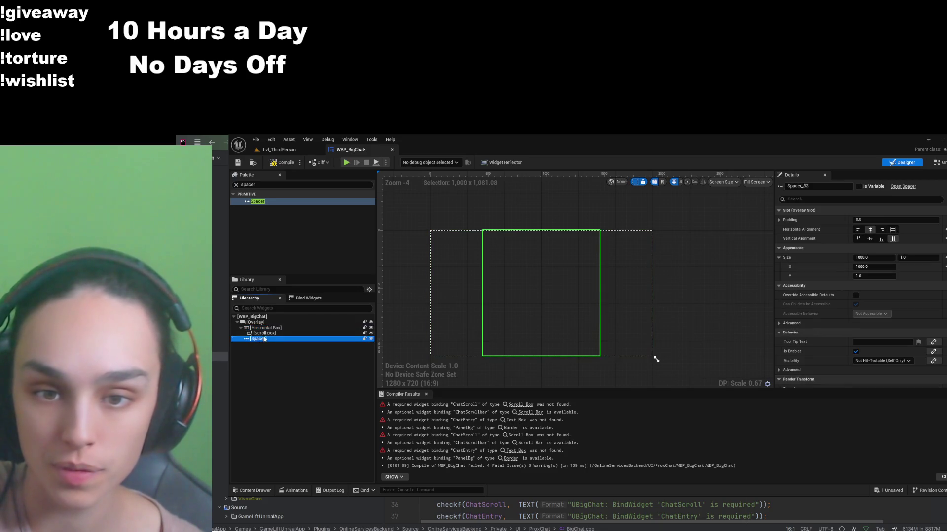
{"action": "left_click_drag", "start_coordinate": [264, 339], "coordinate": [265, 336]}
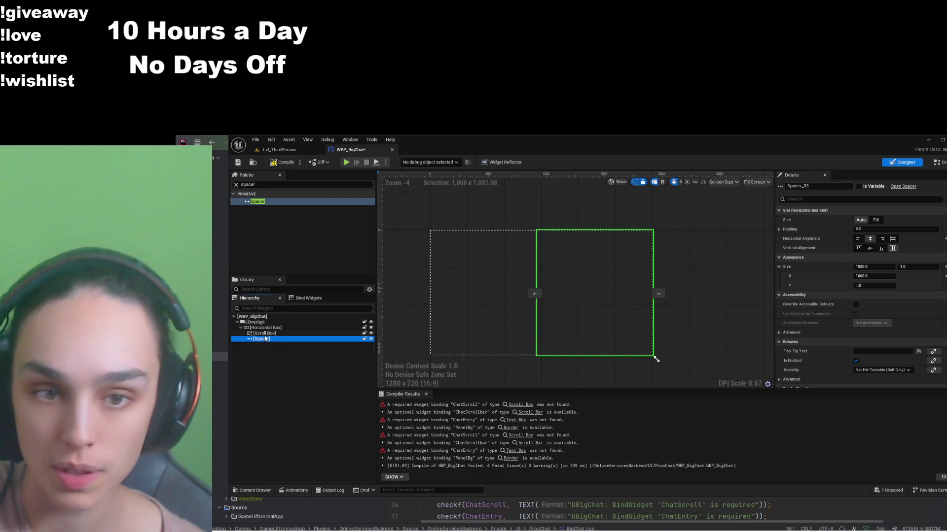
{"action": "left_click", "coordinate": [264, 333]}
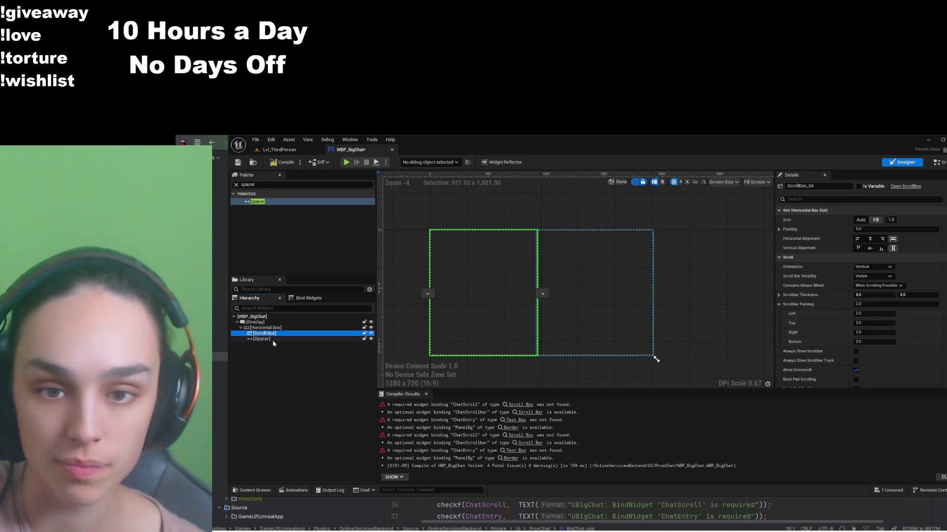
{"action": "left_click", "coordinate": [273, 339]}
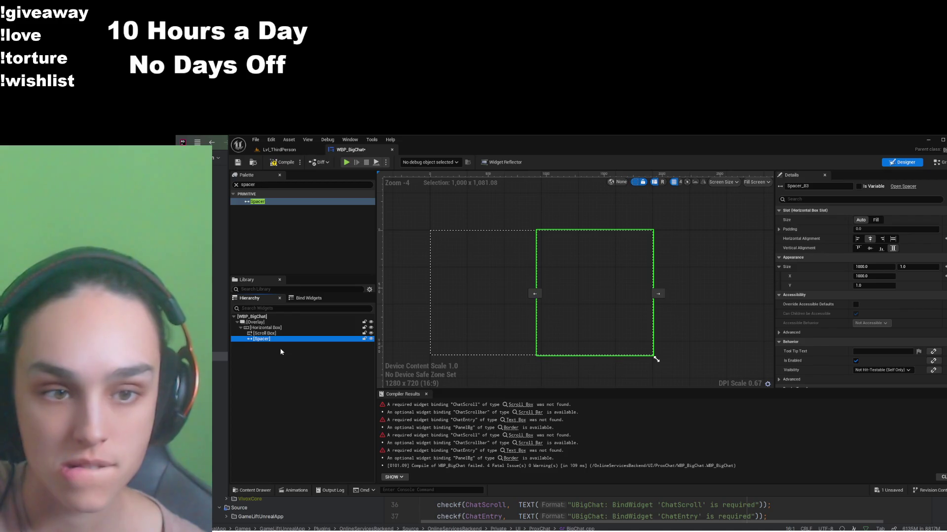
{"action": "left_click", "coordinate": [266, 333]}
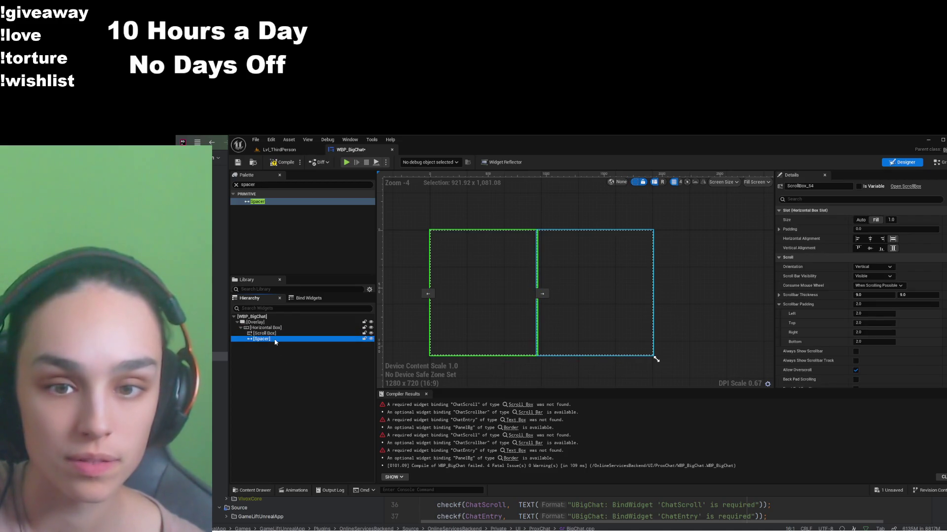
{"action": "left_click", "coordinate": [274, 340]}
Step: Set the Spacer's width to 1300, after trying 2000 and 1500
{"action": "left_click", "coordinate": [877, 268]}
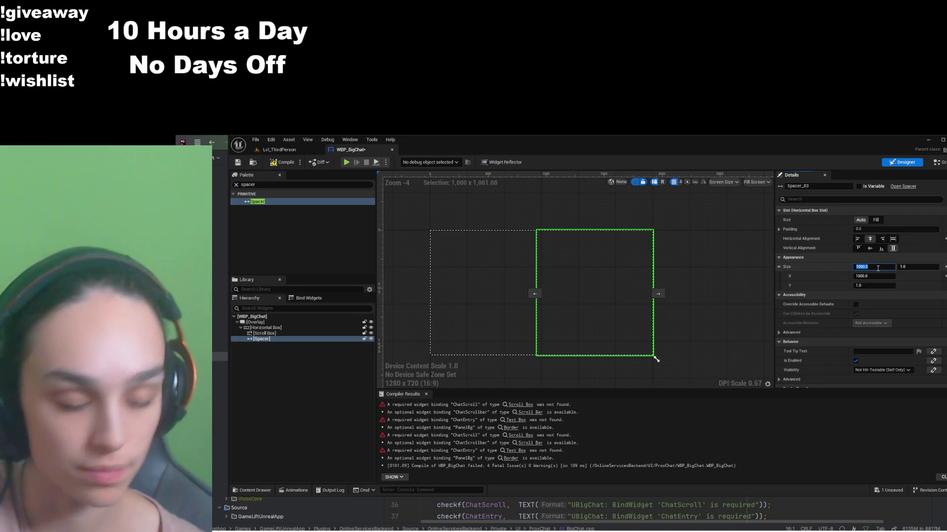
{"action": "type", "text": "2000"}
{"action": "key", "text": "Return"}
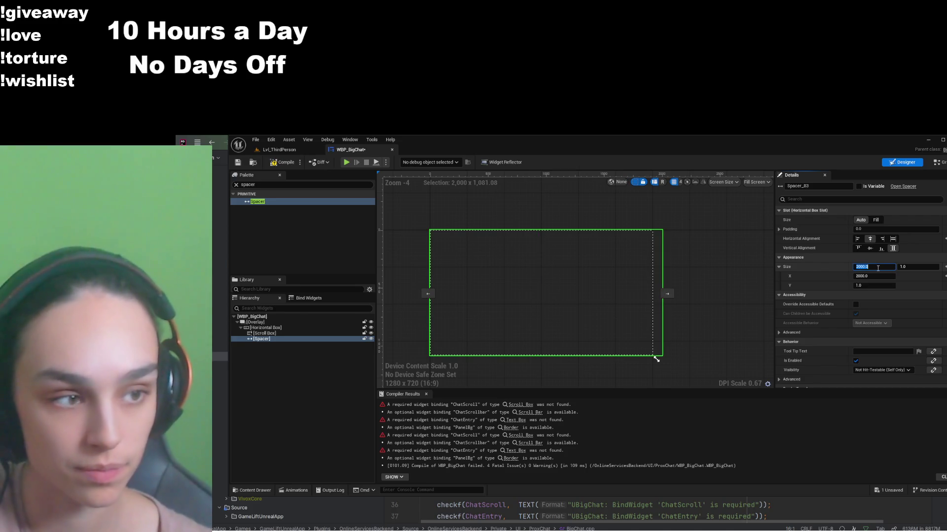
{"action": "type", "text": "1500"}
{"action": "key", "text": "Return"}
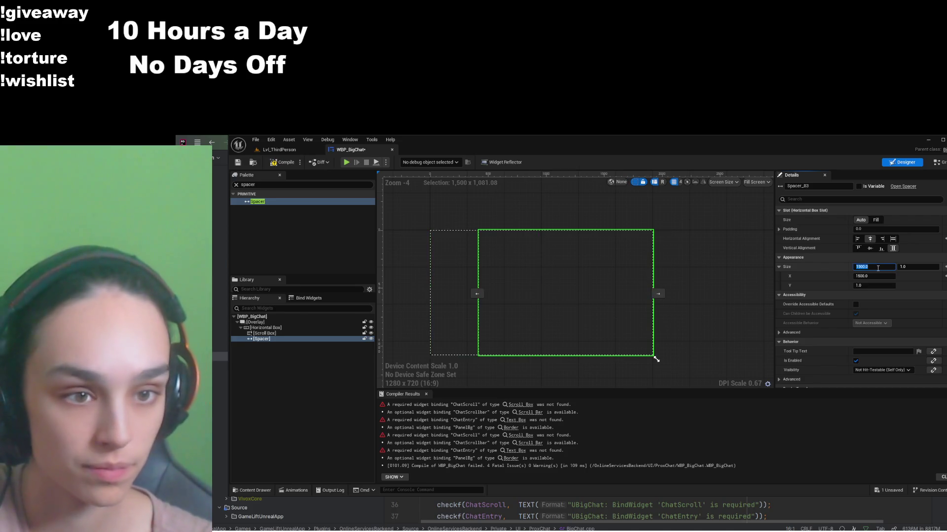
{"action": "type", "text": "1"}
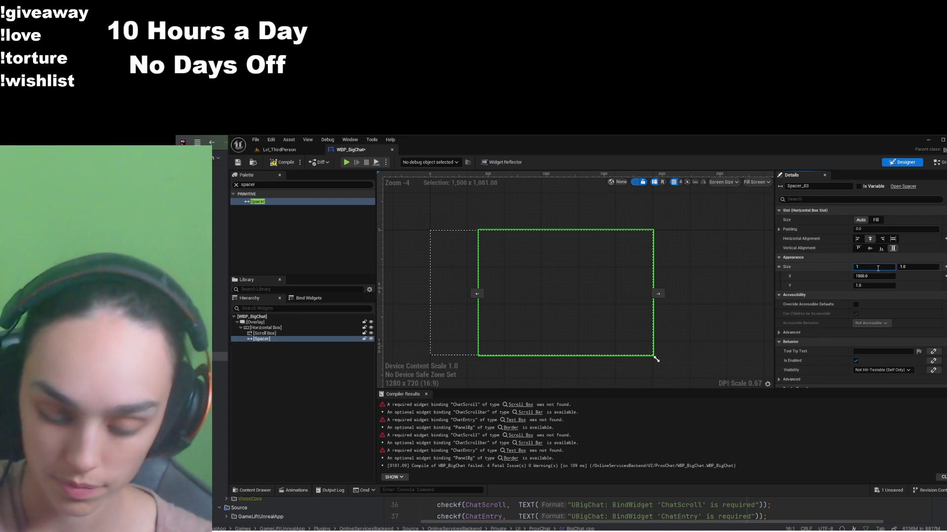
{"action": "type", "text": "300"}
{"action": "key", "text": "Return"}
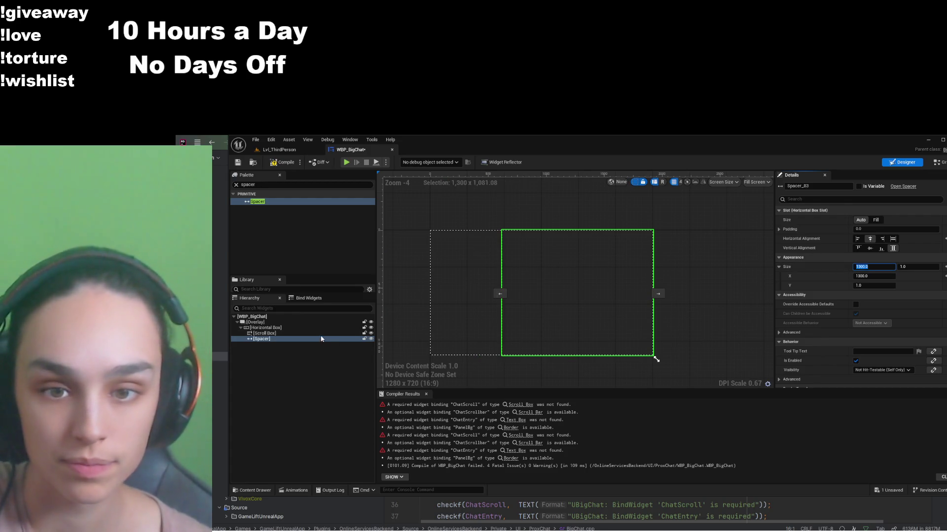
{"action": "left_click", "coordinate": [319, 333]}
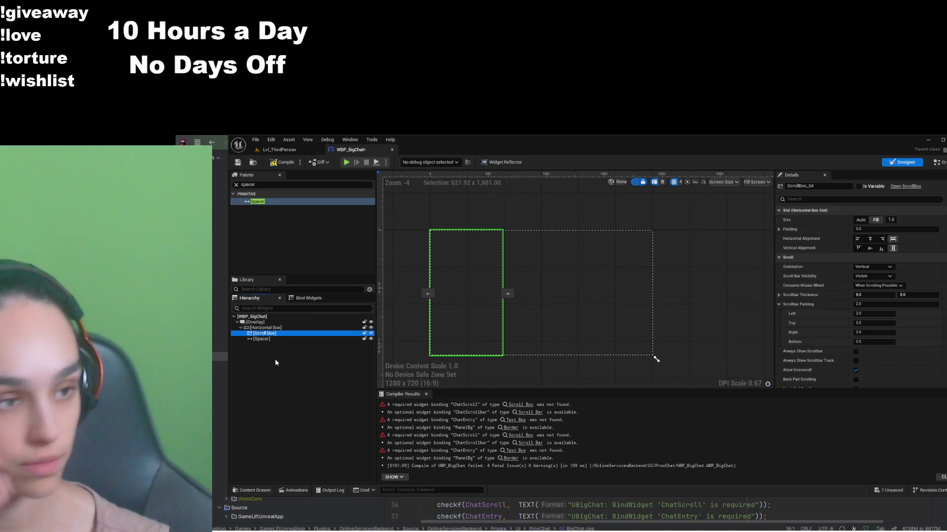
Step: Compile WBP_BigChat and rename its Scroll Box to ChatScroll
{"action": "left_click", "coordinate": [286, 163]}
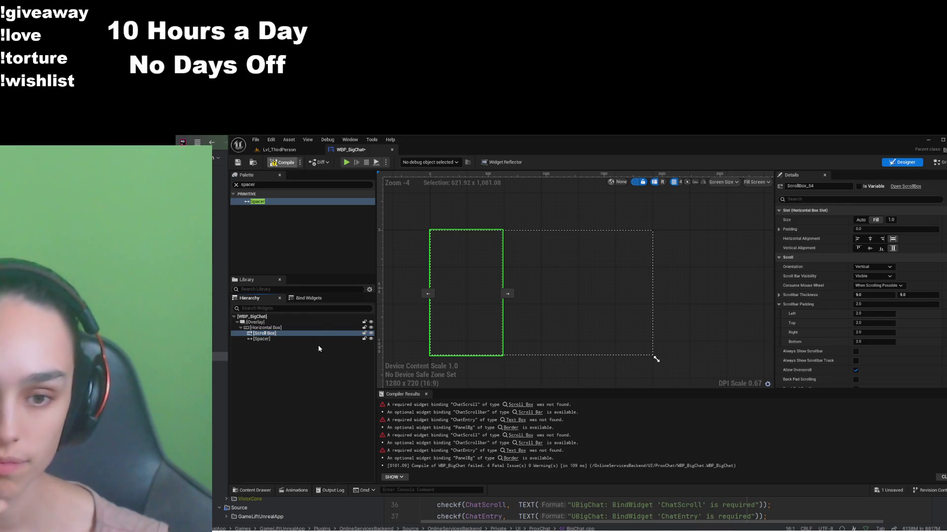
{"action": "double_click", "coordinate": [273, 334]}
{"action": "type", "text": "ChatScroll"}
{"action": "key", "text": "Return"}
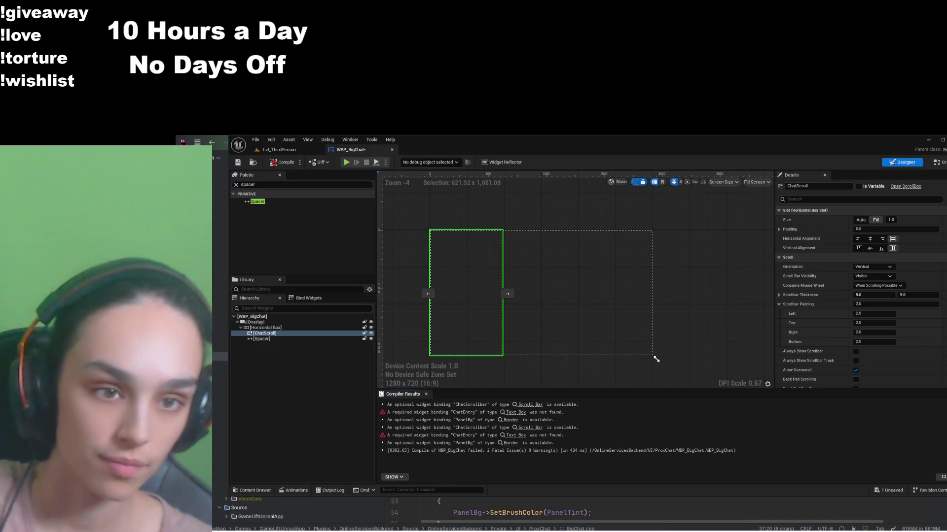
Step: Step through each use of the widget name in BigChat.cpp
{"action": "key", "text": "shift+Right"}
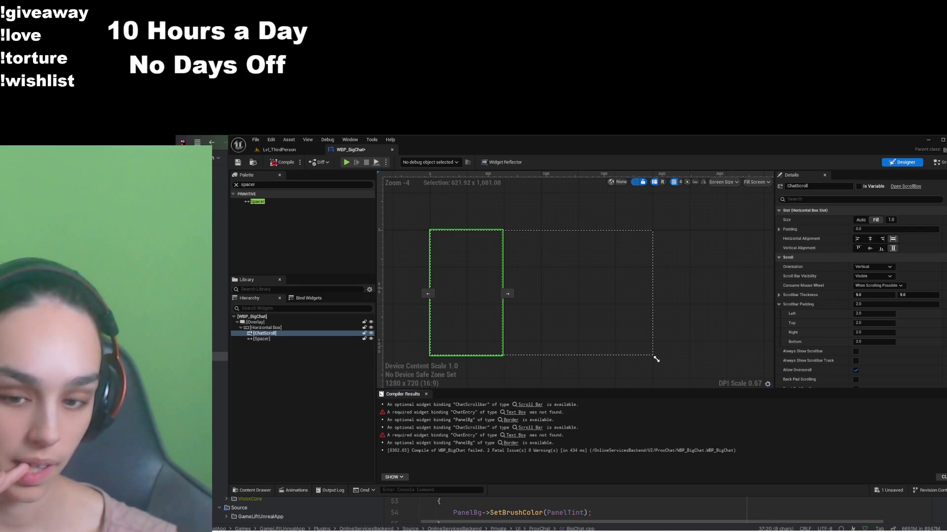
{"action": "key", "text": "F3"}
{"action": "key", "text": "F3"}
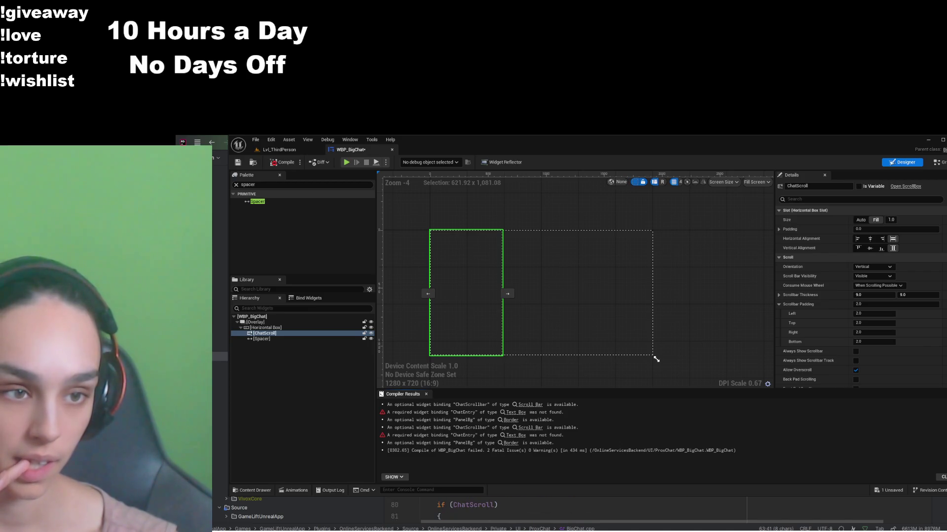
{"action": "key", "text": "F3"}
{"action": "key", "text": "F3"}
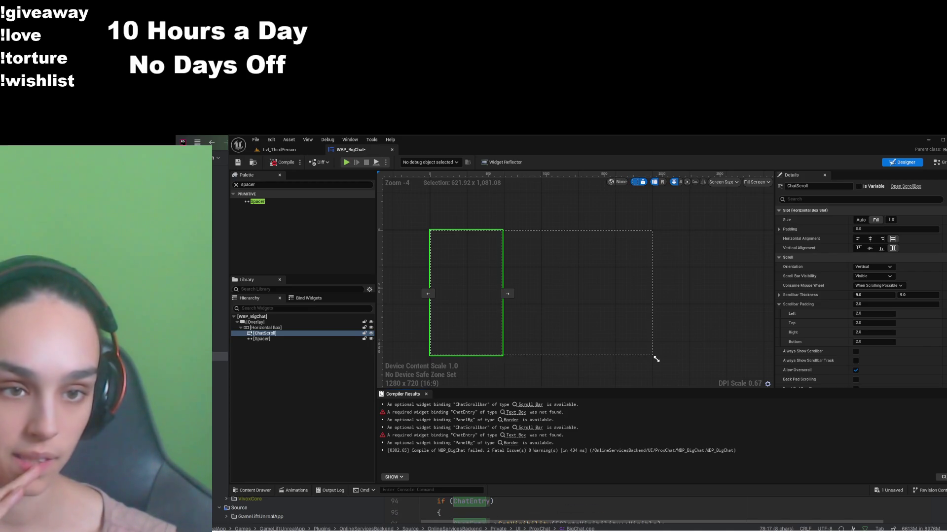
{"action": "key", "text": "F3"}
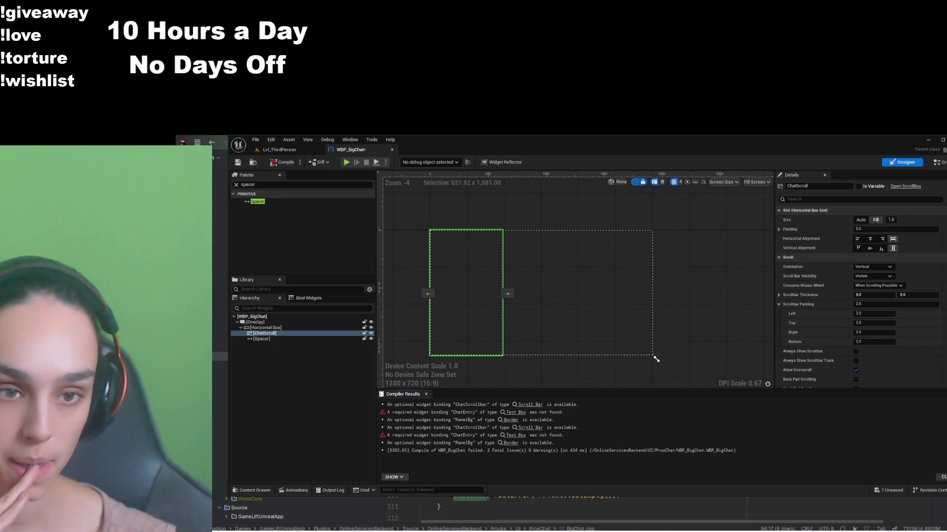
{"action": "key", "text": "F3"}
{"action": "key", "text": "F3"}
{"action": "key", "text": "F3"}
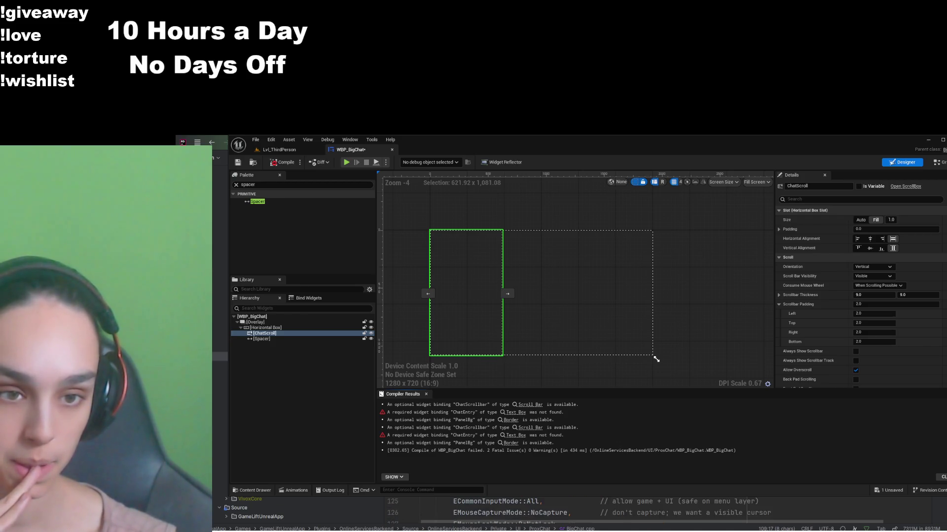
{"action": "key", "text": "F3"}
{"action": "key", "text": "F3"}
{"action": "key", "text": "F3"}
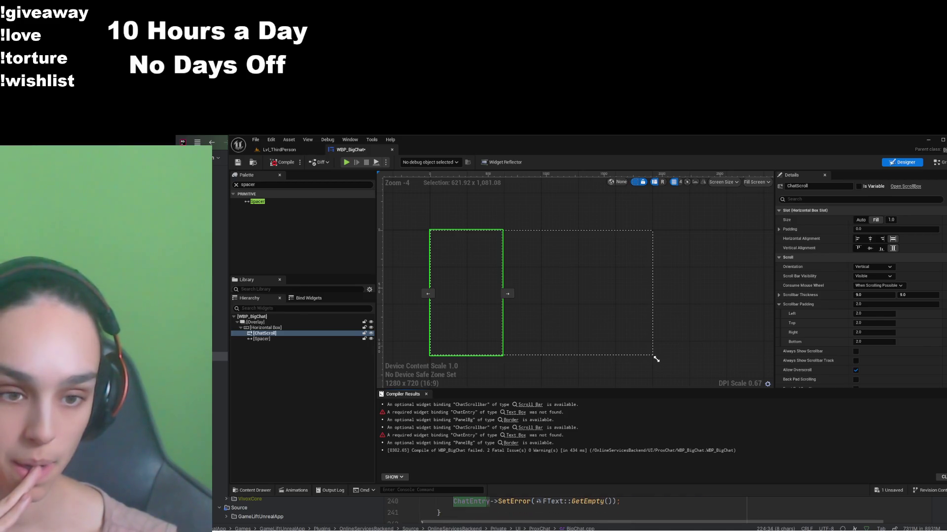
{"action": "key", "text": "F3"}
{"action": "key", "text": "F3"}
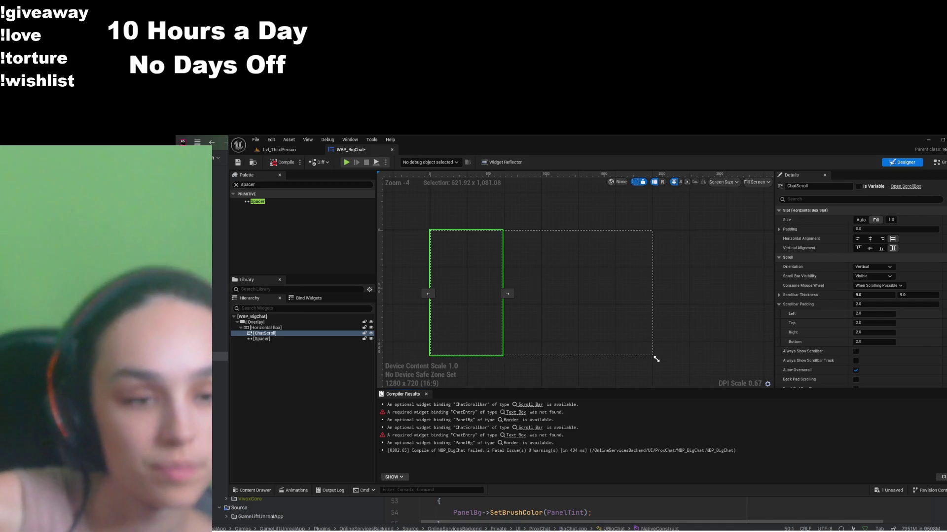
{"action": "key", "text": "ctrl+a"}
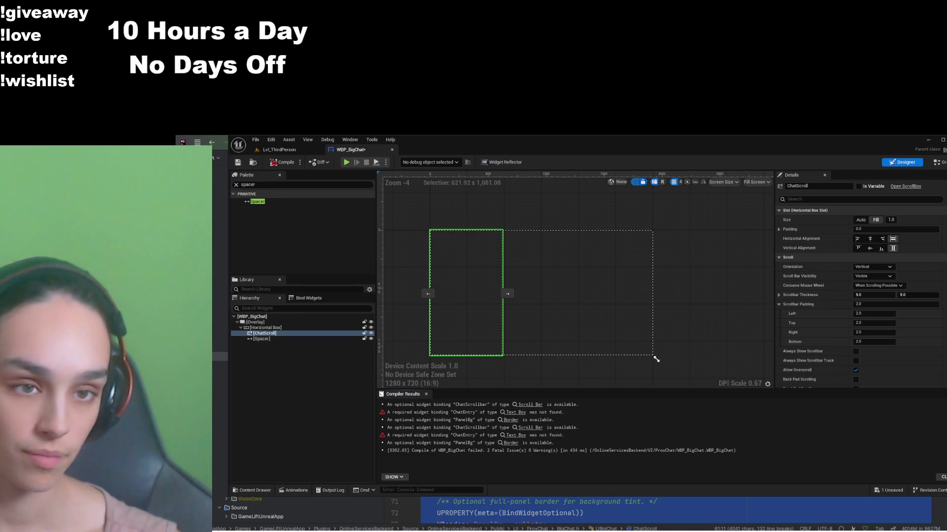
Step: Follow AppendRow to the ChatScroll declaration in BigChat.h, then wrap ChatScroll in a Vertical Box
{"action": "key", "text": "ctrl+z"}
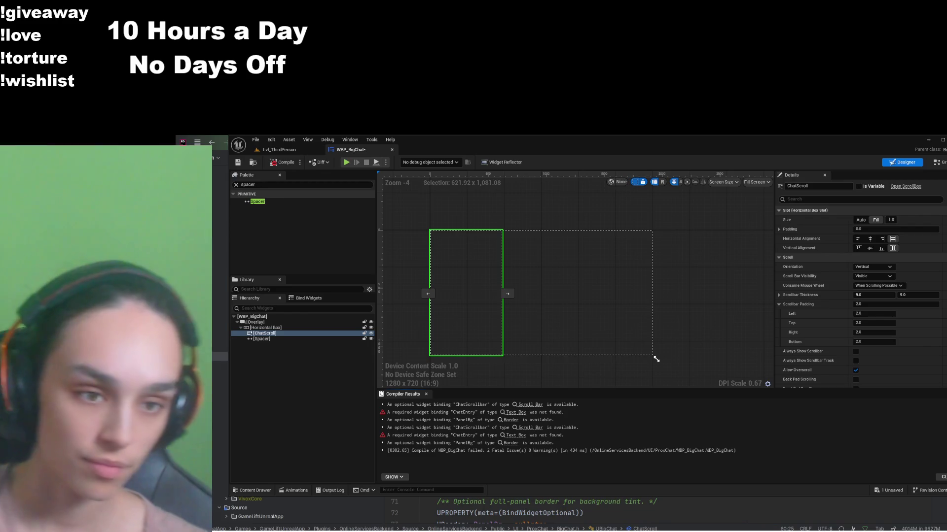
{"action": "key", "text": "ctrl+alt+Left"}
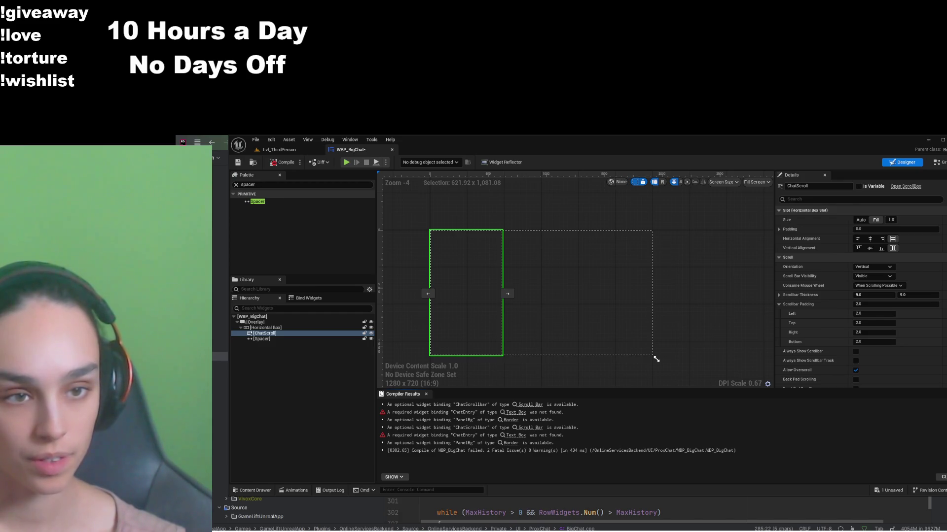
{"action": "key", "text": "Down"}
{"action": "key", "text": "Down"}
{"action": "key", "text": "Down"}
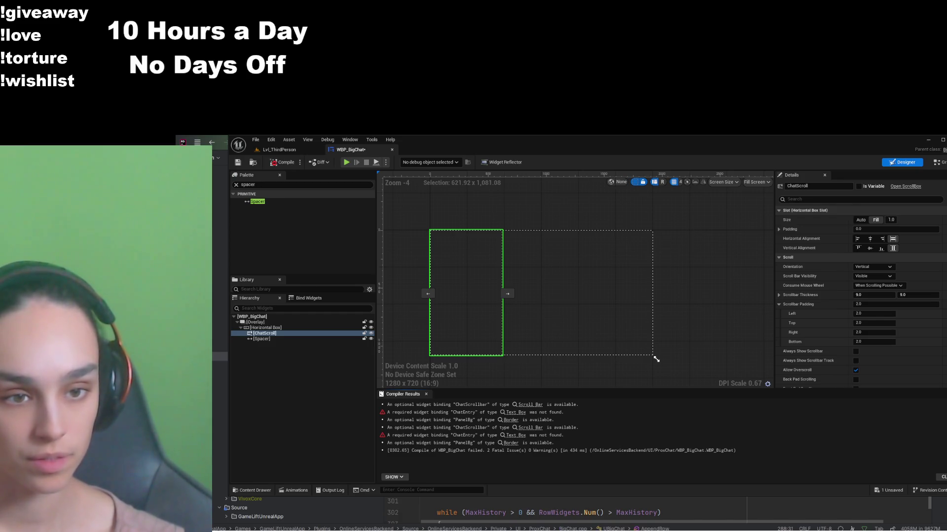
{"action": "key", "text": "F12"}
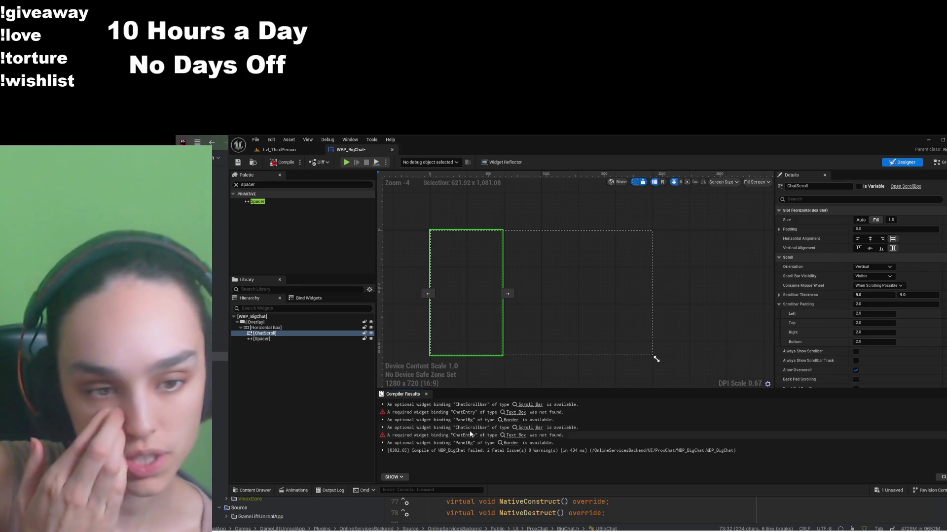
{"action": "left_click", "coordinate": [284, 335]}
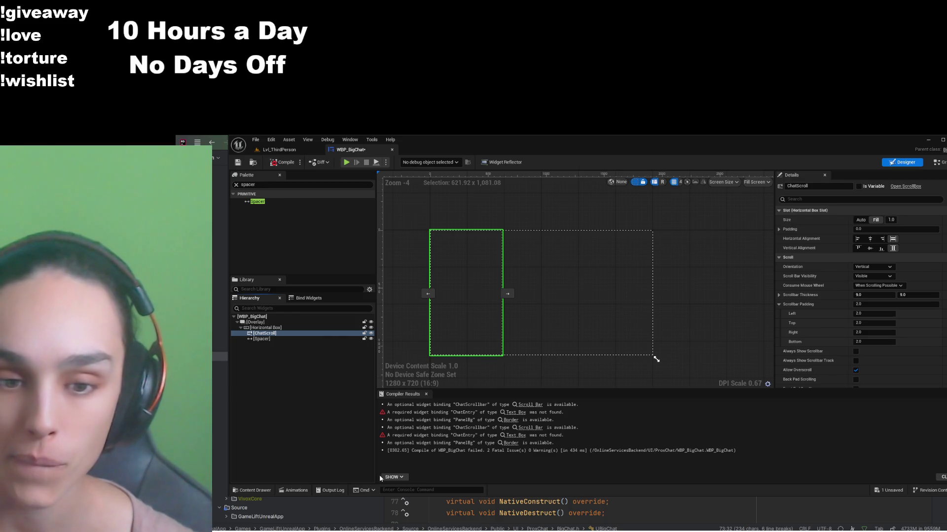
{"action": "key", "text": "ctrl+z"}
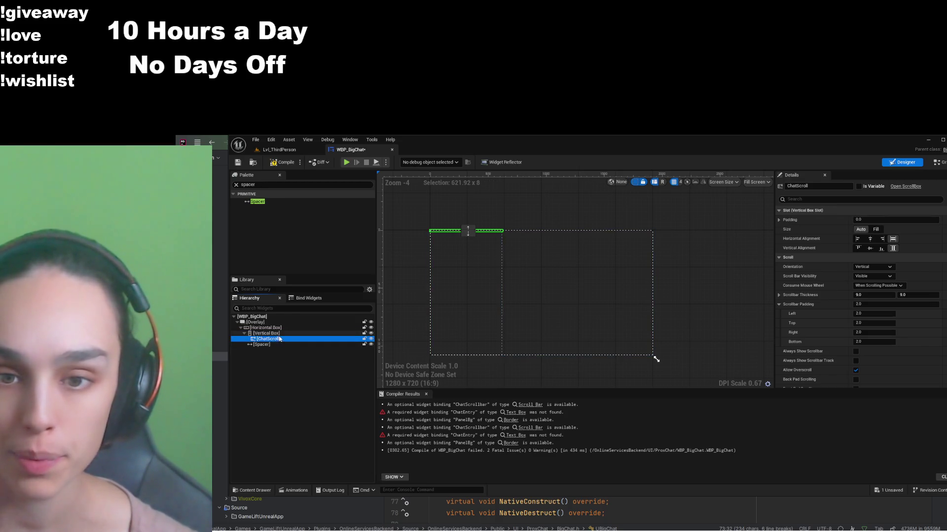
Step: Set ChatScroll's slot in the Vertical Box to Fill
{"action": "left_click", "coordinate": [267, 333]}
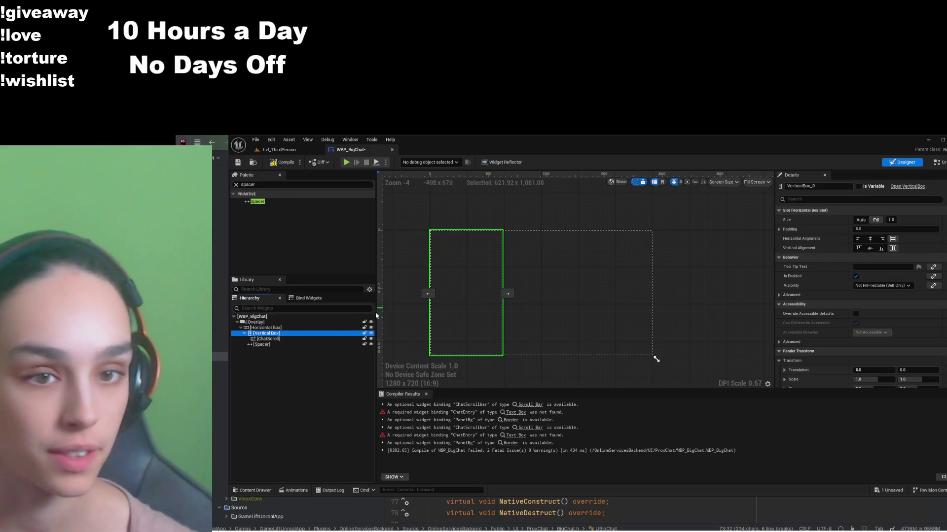
{"action": "key", "text": "F2"}
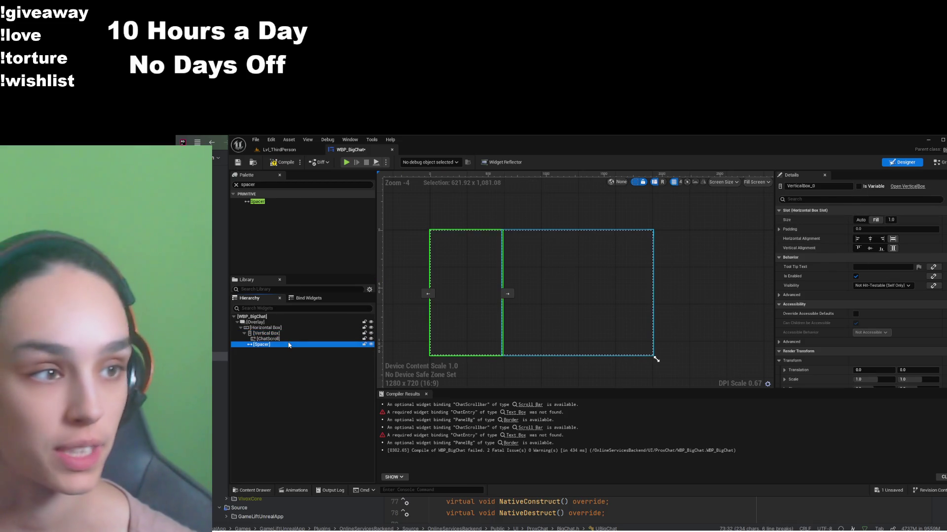
{"action": "left_click", "coordinate": [276, 345]}
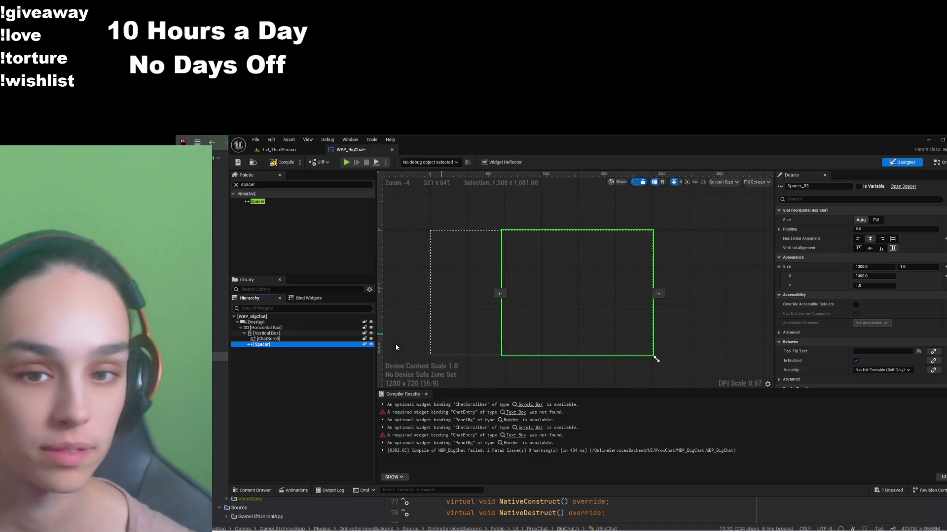
{"action": "left_click", "coordinate": [268, 338]}
{"action": "left_click", "coordinate": [876, 229]}
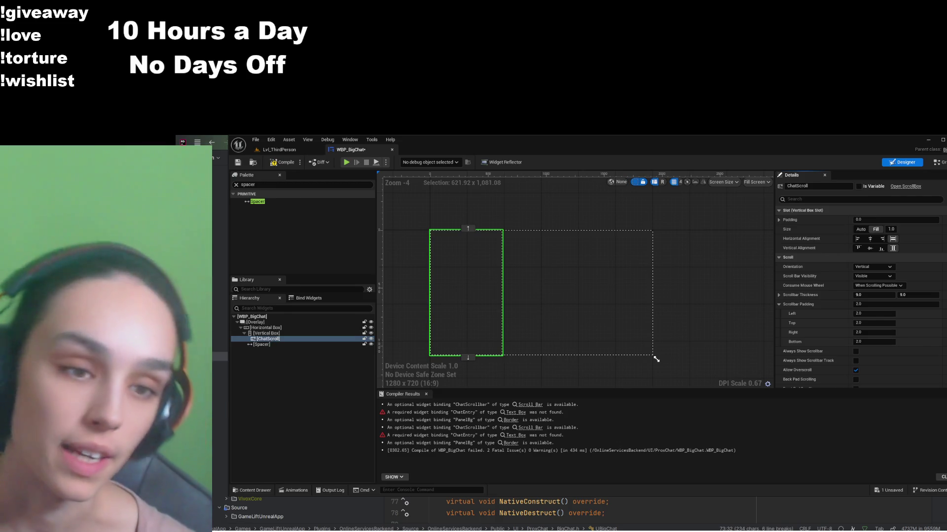
Step: Add a Text Box below ChatScroll and name it ChatEntry
{"action": "left_click", "coordinate": [303, 184]}
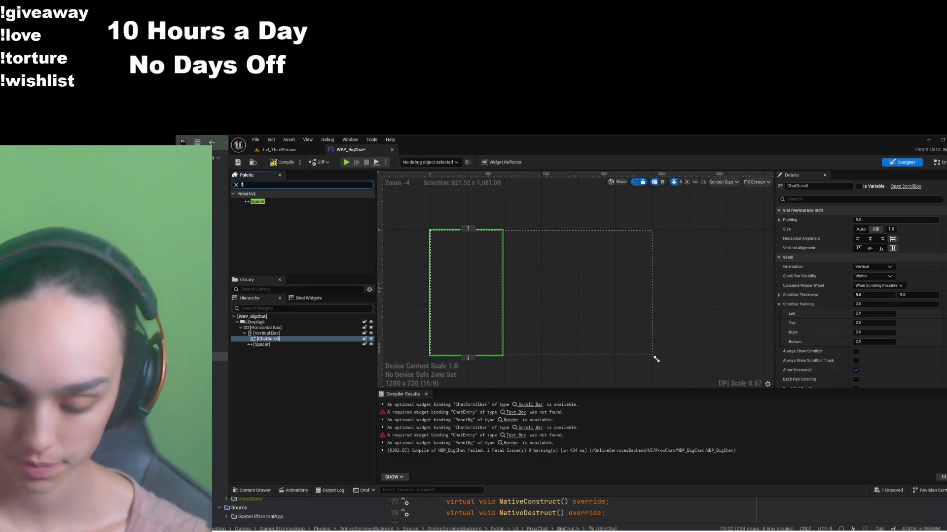
{"action": "type", "text": "tex"}
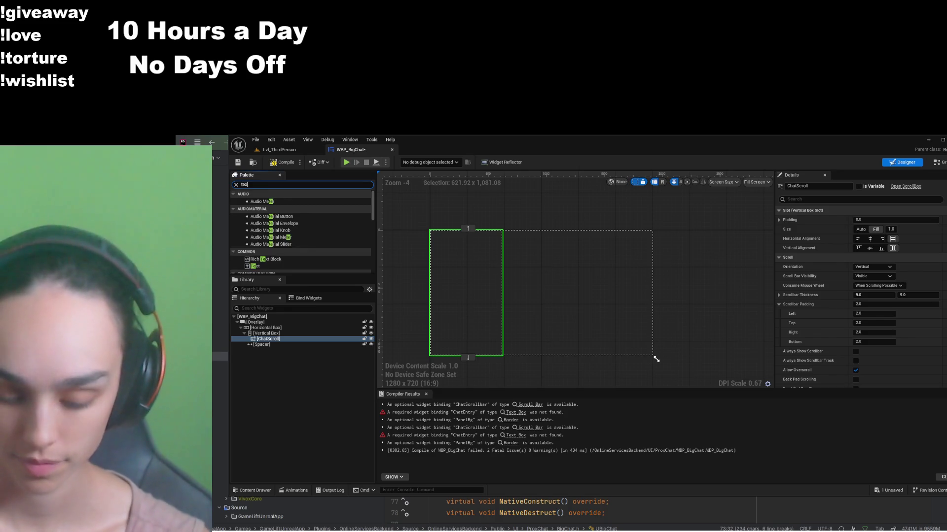
{"action": "type", "text": "tbl"}
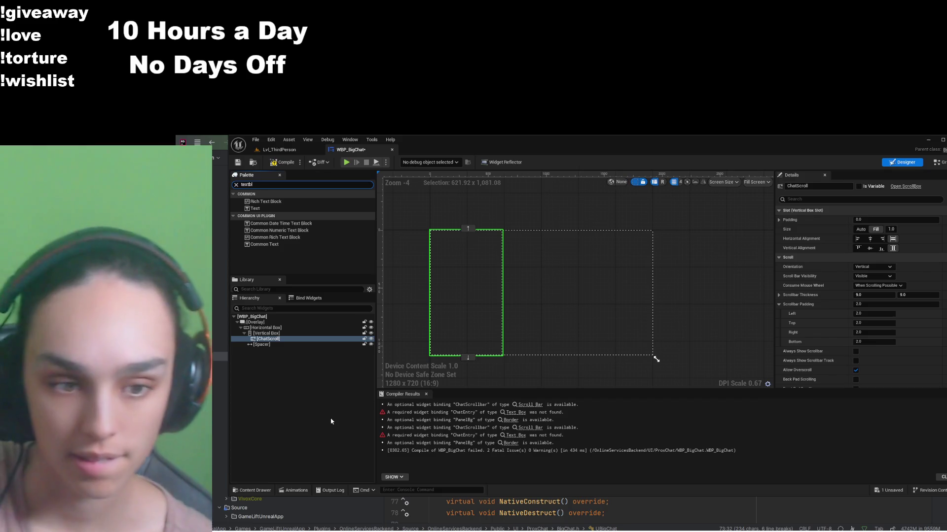
{"action": "key", "text": "BackSpace"}
{"action": "key", "text": "BackSpace"}
{"action": "type", "text": "bo"}
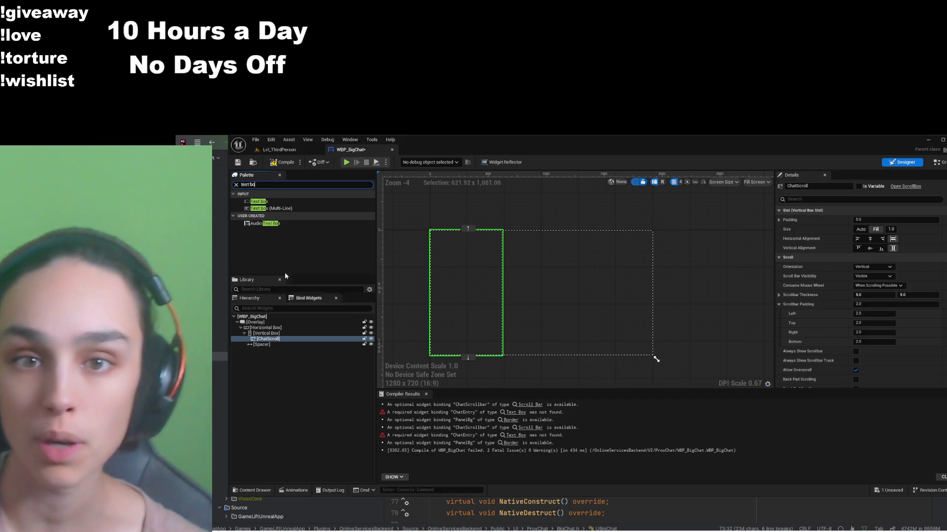
{"action": "mouse_move", "coordinate": [259, 202]}
{"action": "left_mouse_down"}
{"action": "mouse_move", "coordinate": [271, 203]}
{"action": "mouse_move", "coordinate": [299, 325]}
{"action": "mouse_move", "coordinate": [291, 343]}
{"action": "mouse_move", "coordinate": [263, 347]}
{"action": "left_mouse_up"}
{"action": "left_click", "coordinate": [260, 344]}
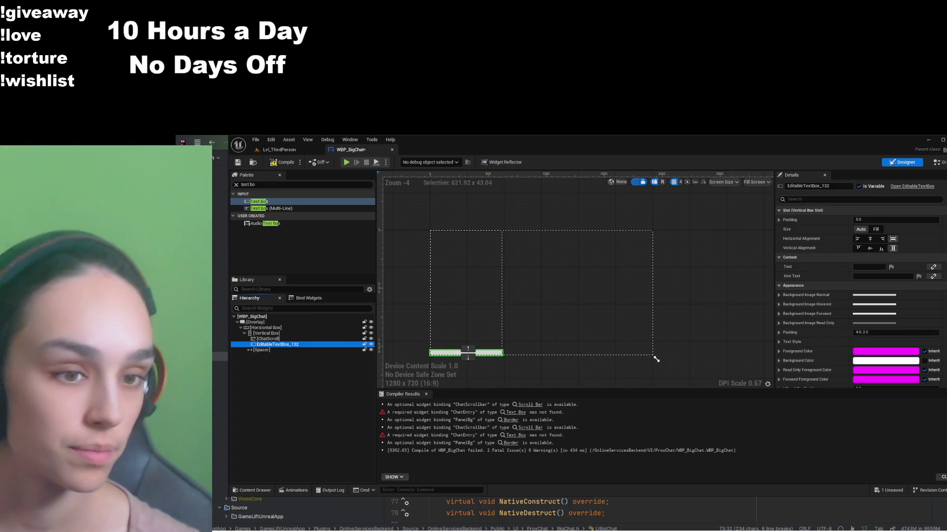
{"action": "double_click", "coordinate": [282, 345]}
{"action": "type", "text": "Ch"}
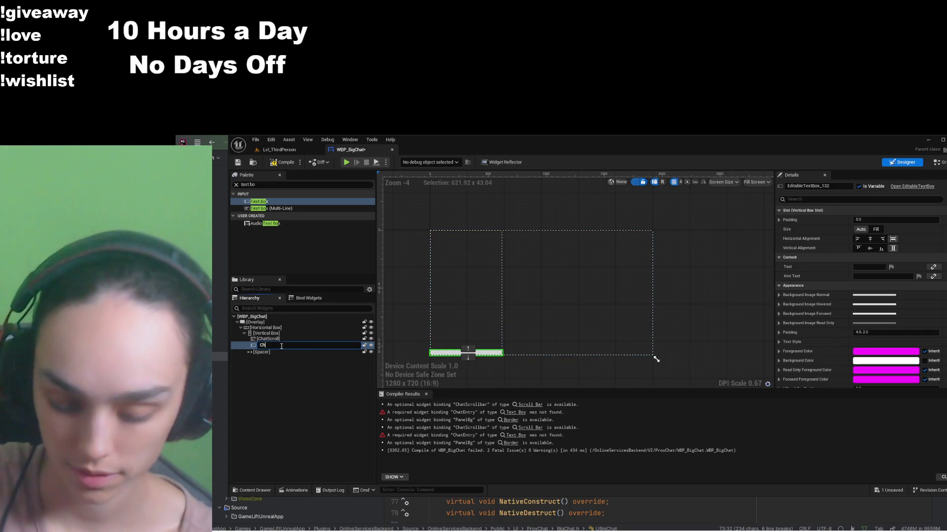
{"action": "type", "text": "atEntry"}
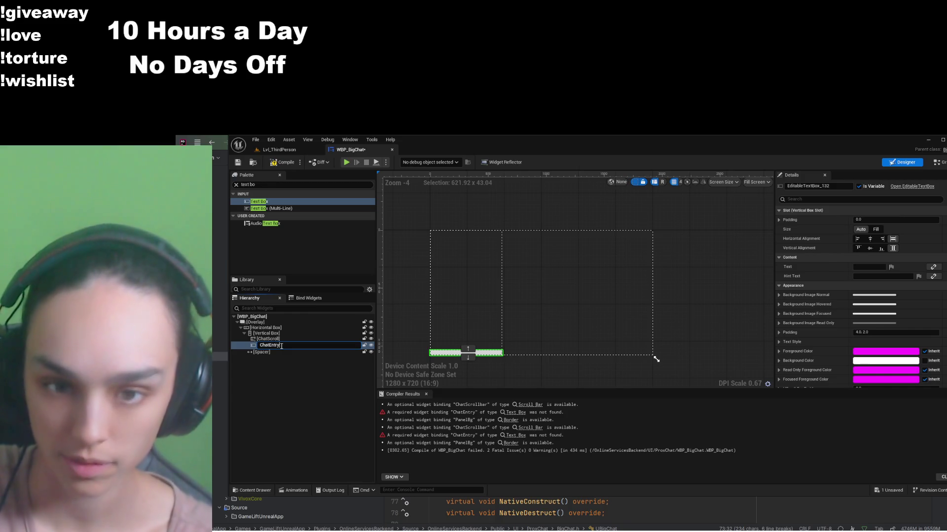
{"action": "key", "text": "Return"}
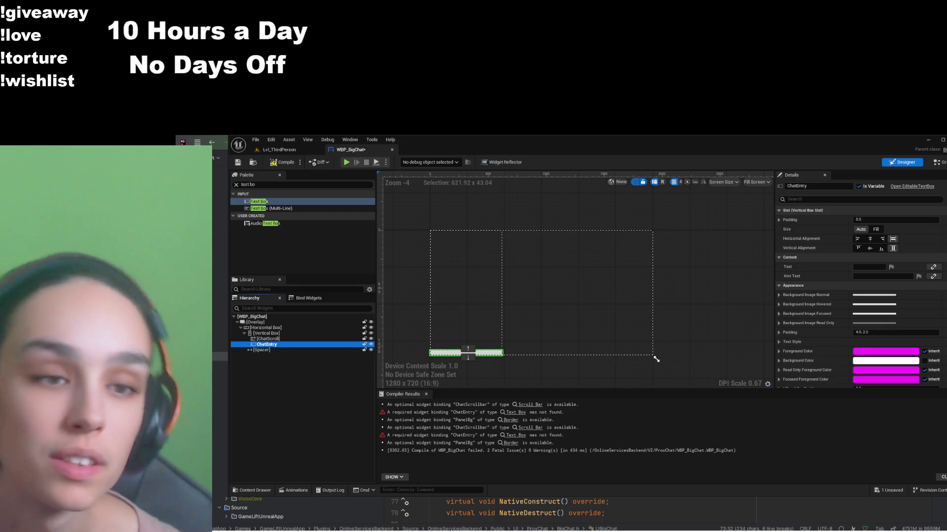
Step: Wrap the chat Vertical Box in a Border and lower its tint alpha to about 0.08
{"action": "left_click", "coordinate": [291, 333]}
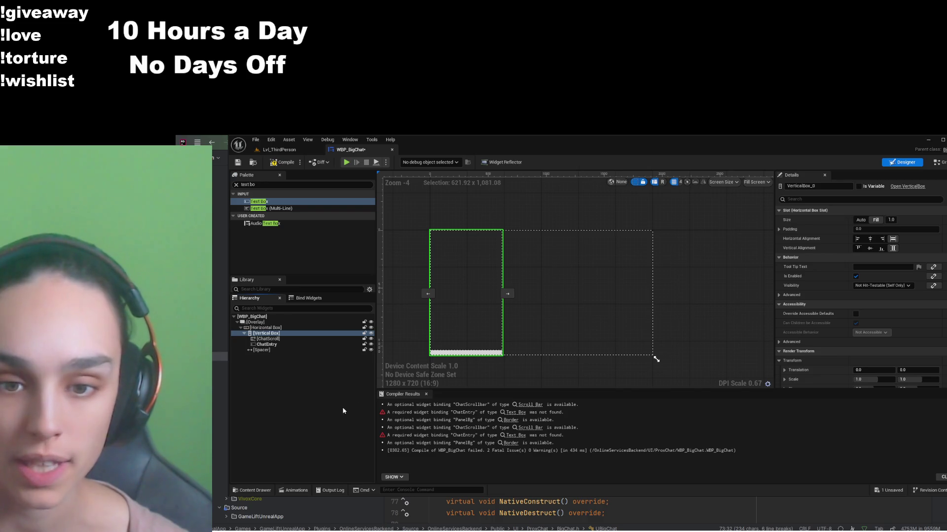
{"action": "key", "text": "ctrl+z"}
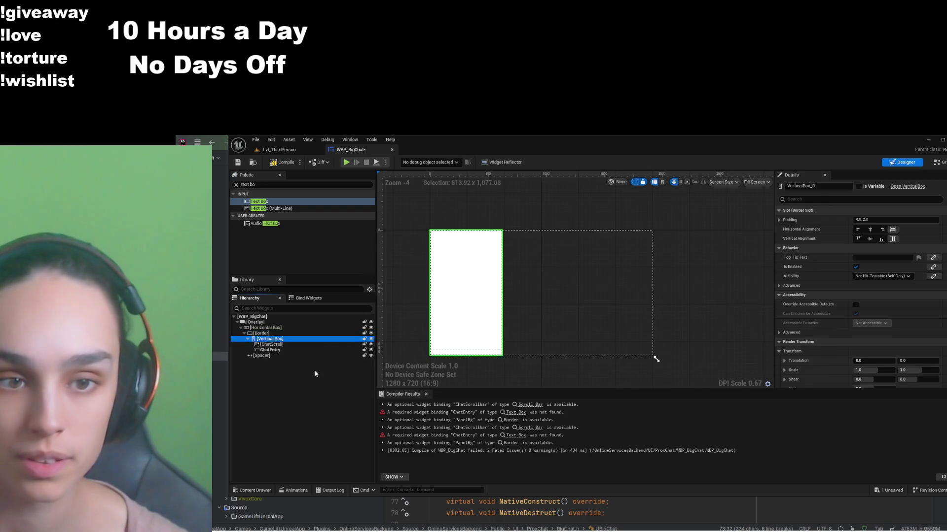
{"action": "left_click", "coordinate": [282, 334]}
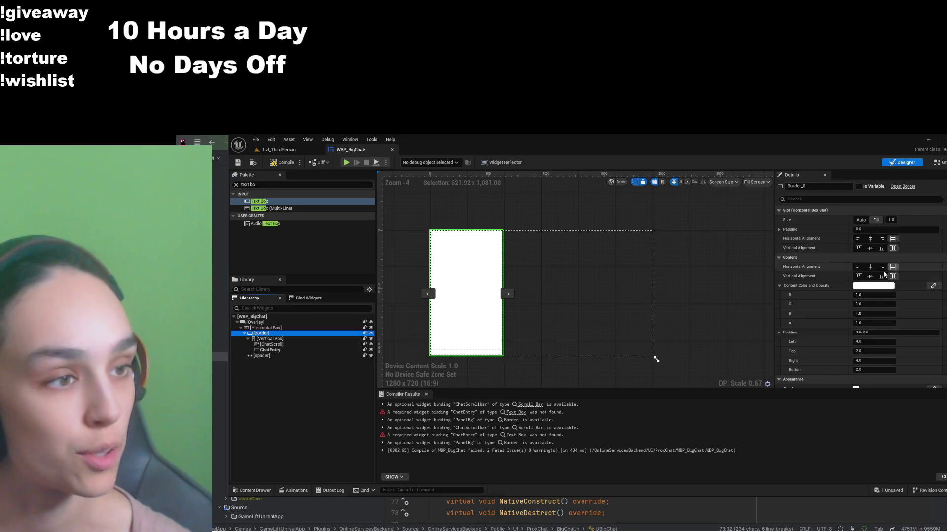
{"action": "scroll", "coordinate": [840, 293], "scroll_direction": "down", "scroll_amount": 3}
{"action": "scroll", "coordinate": [841, 295], "scroll_direction": "down", "scroll_amount": 1}
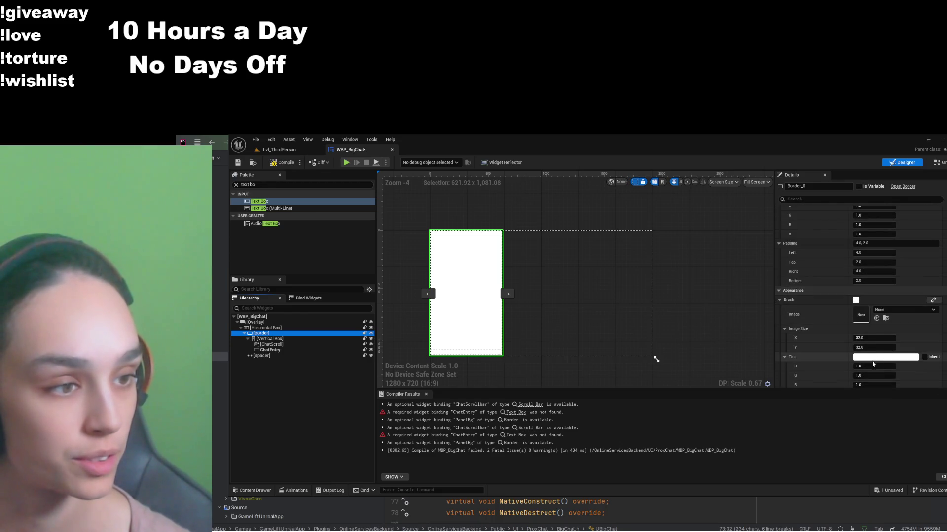
{"action": "mouse_move", "coordinate": [776, 417]}
{"action": "left_mouse_down"}
{"action": "mouse_move", "coordinate": [762, 433]}
{"action": "mouse_move", "coordinate": [729, 434]}
{"action": "left_mouse_up"}
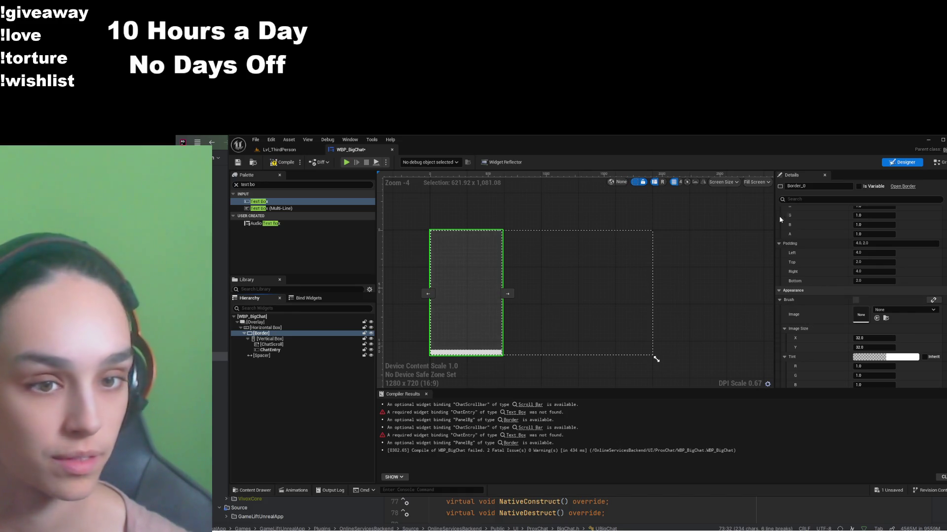
Step: Collapse Compiler Results, then inspect the Spacer and ChatScroll widgets
{"action": "left_click", "coordinate": [338, 411]}
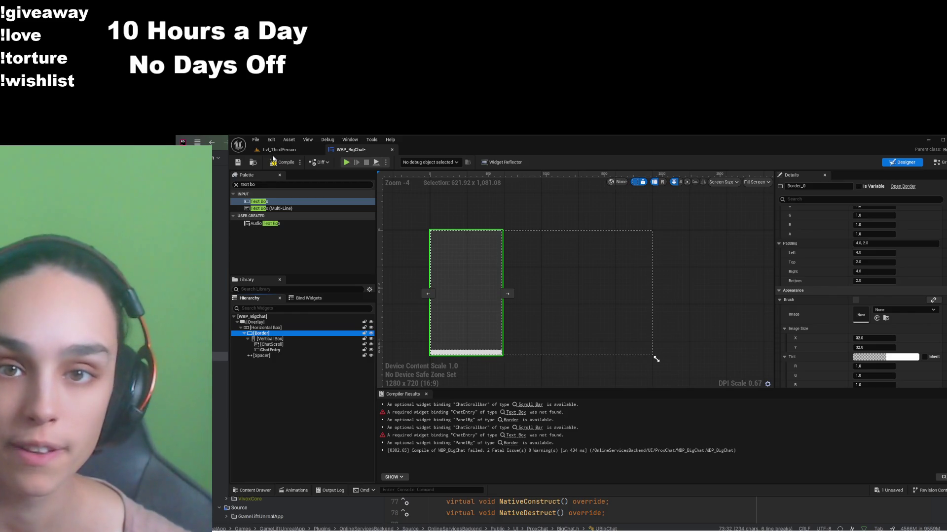
{"action": "left_click", "coordinate": [237, 163]}
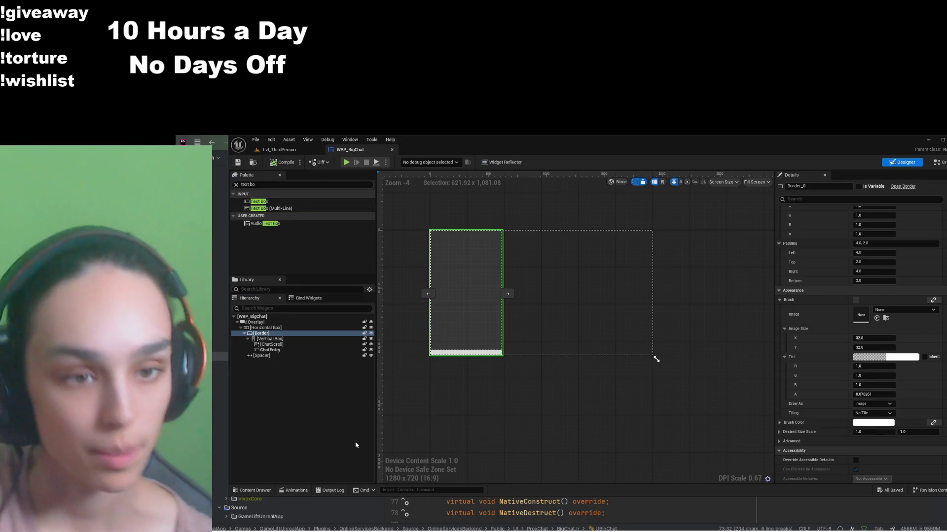
{"action": "left_click", "coordinate": [269, 356]}
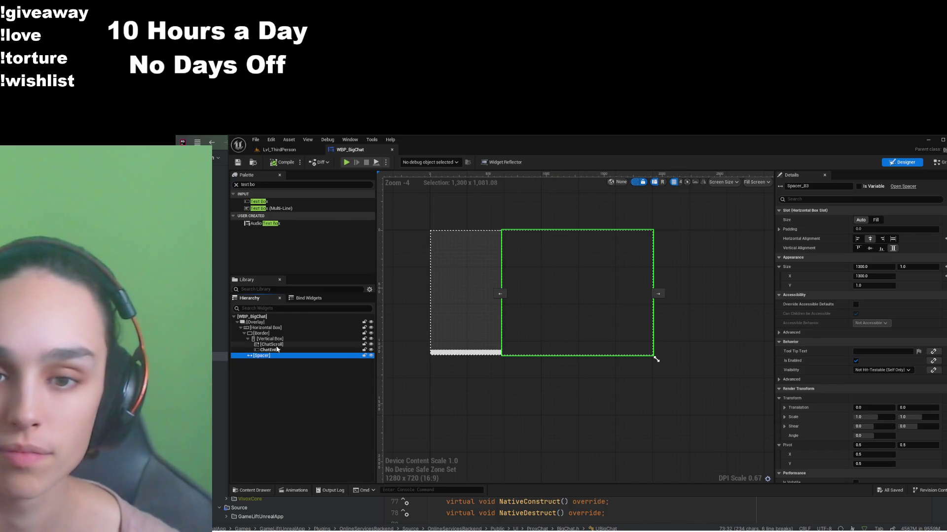
{"action": "left_click", "coordinate": [296, 345]}
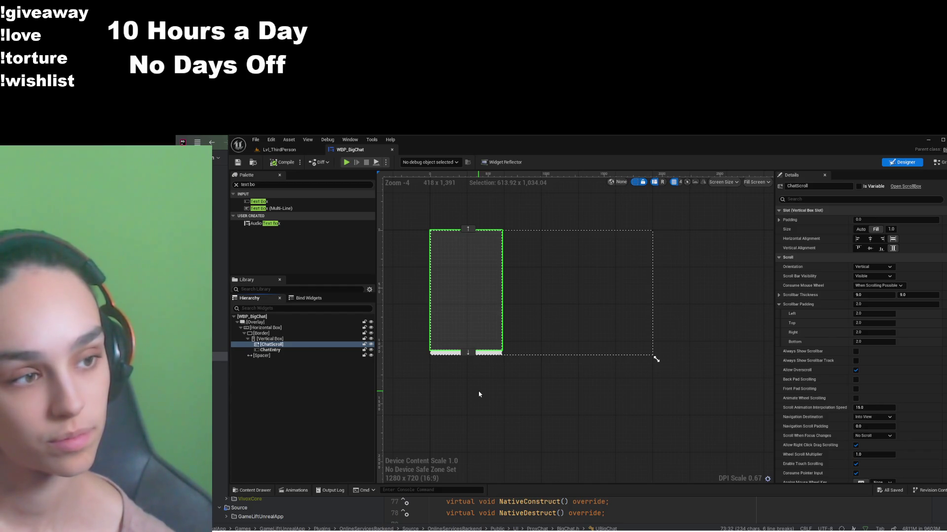
Step: From the Lvl_ThirdPerson tab, browse the Content Drawer to Online Services Backend Content > Input
{"action": "left_click", "coordinate": [279, 149]}
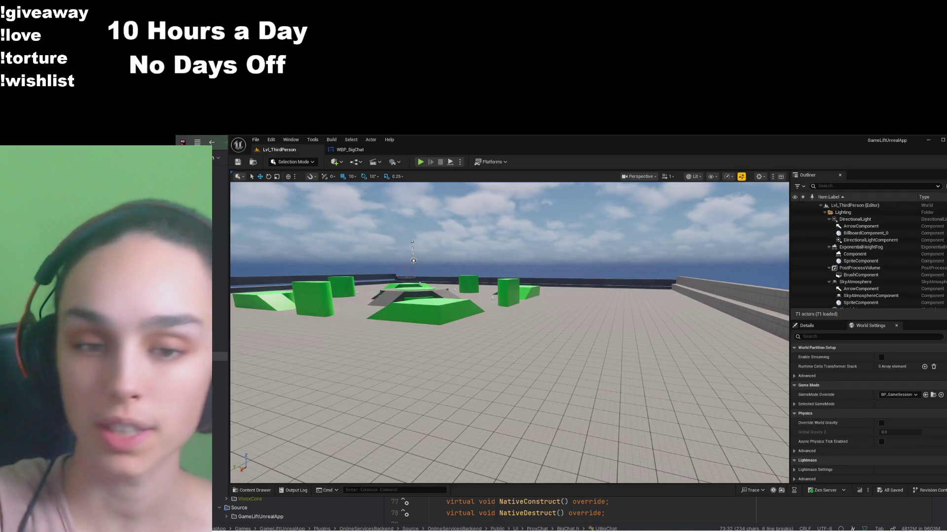
{"action": "left_click", "coordinate": [264, 490]}
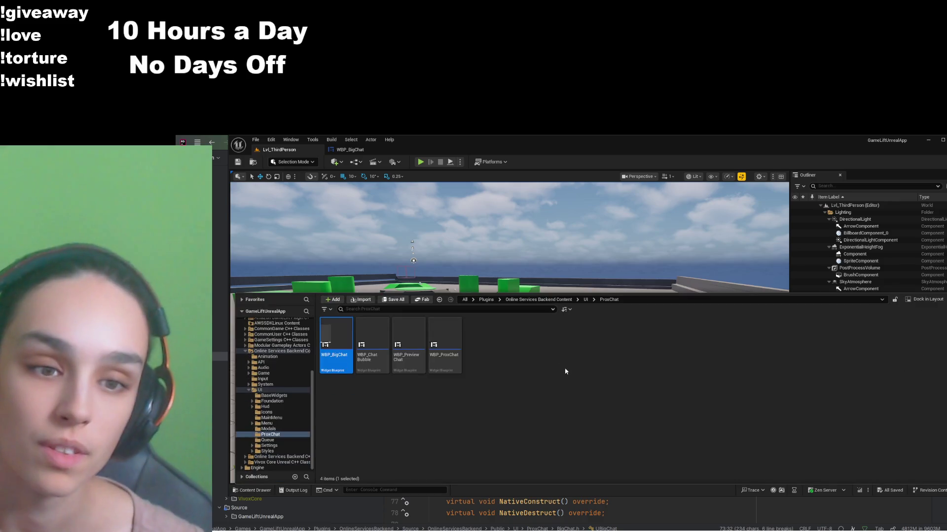
{"action": "left_click", "coordinate": [539, 299]}
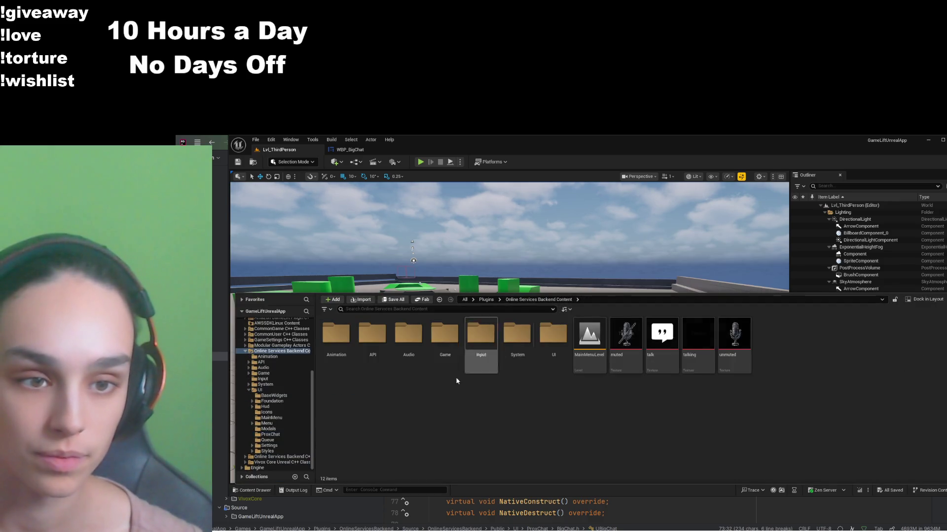
{"action": "double_click", "coordinate": [493, 349]}
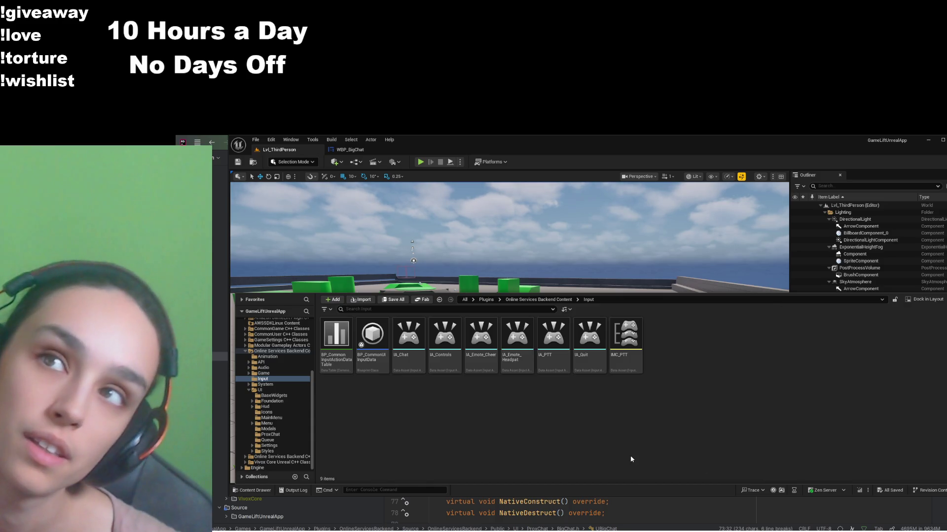
Step: Duplicate IA_Quit, name the copy IA_Social, and open it
{"action": "left_click", "coordinate": [589, 340]}
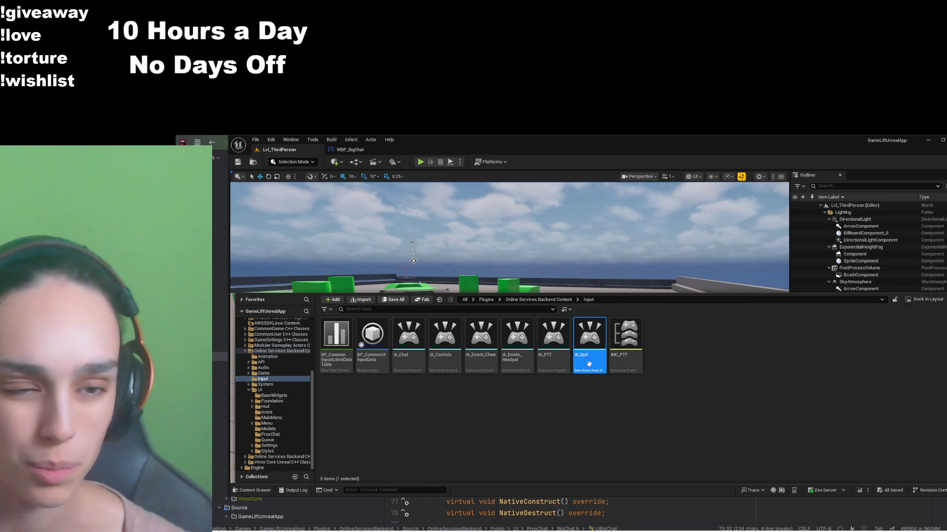
{"action": "key", "text": "ctrl+d"}
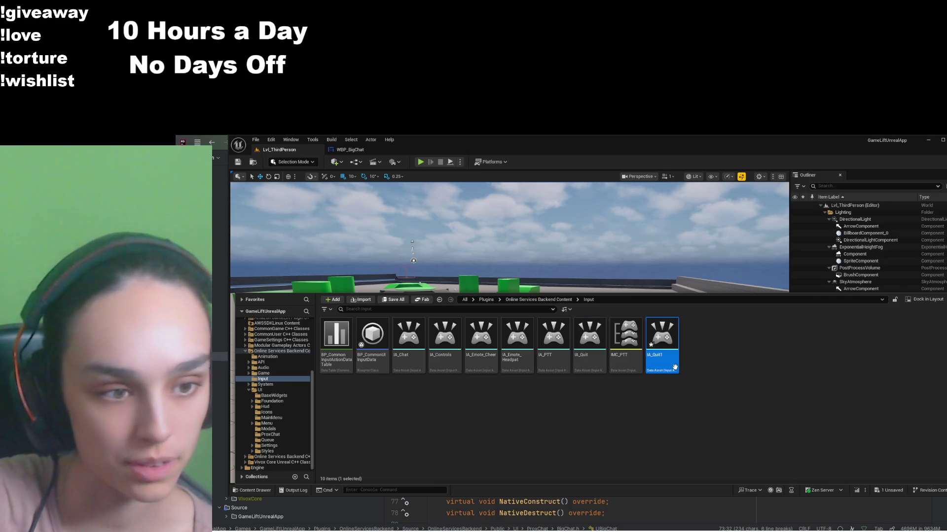
{"action": "key", "text": "BackSpace"}
{"action": "key", "text": "BackSpace"}
{"action": "key", "text": "BackSpace"}
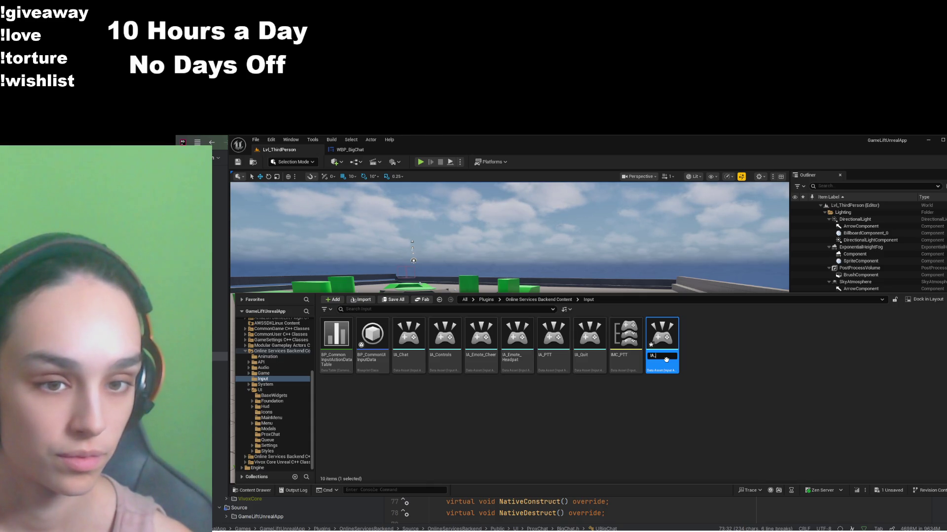
{"action": "type", "text": "Social"}
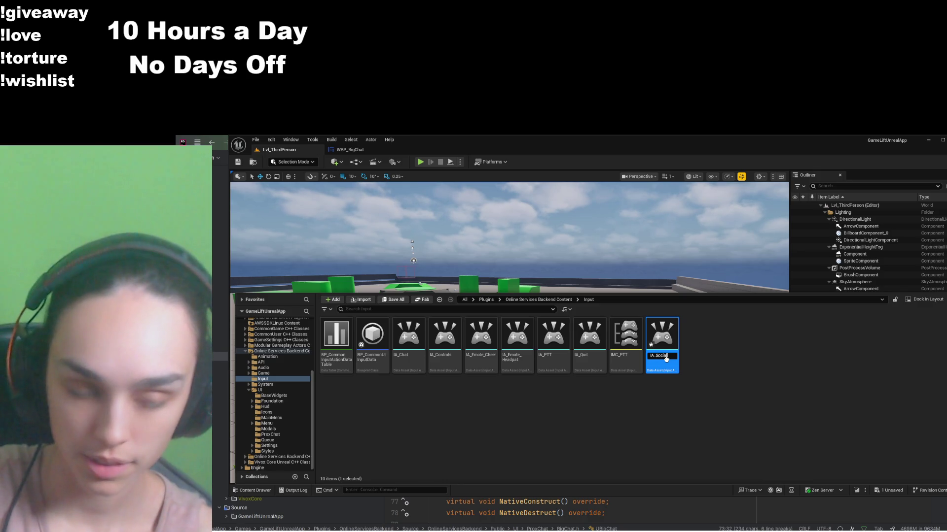
{"action": "key", "text": "Return"}
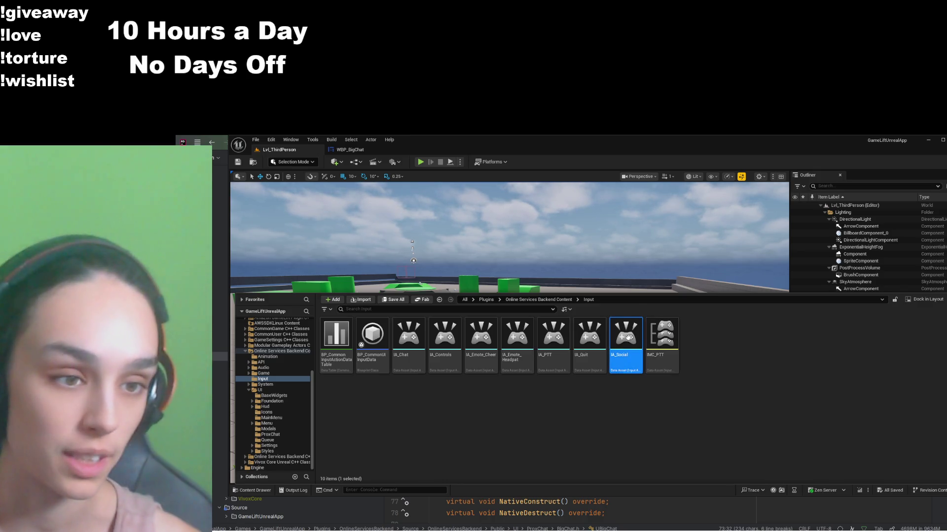
{"action": "double_click", "coordinate": [628, 337]}
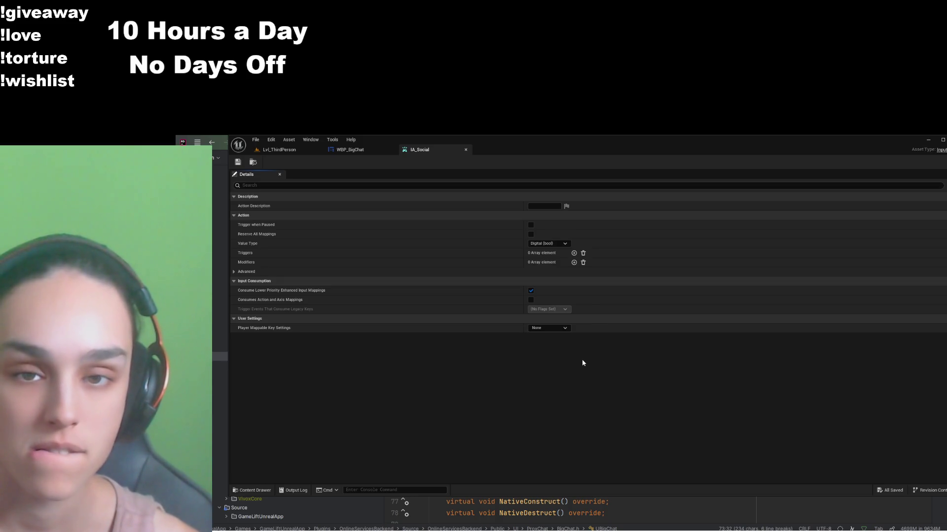
Step: Switch to Rider's GS_PlayerController.h and start a text search
{"action": "key", "text": "alt+Tab"}
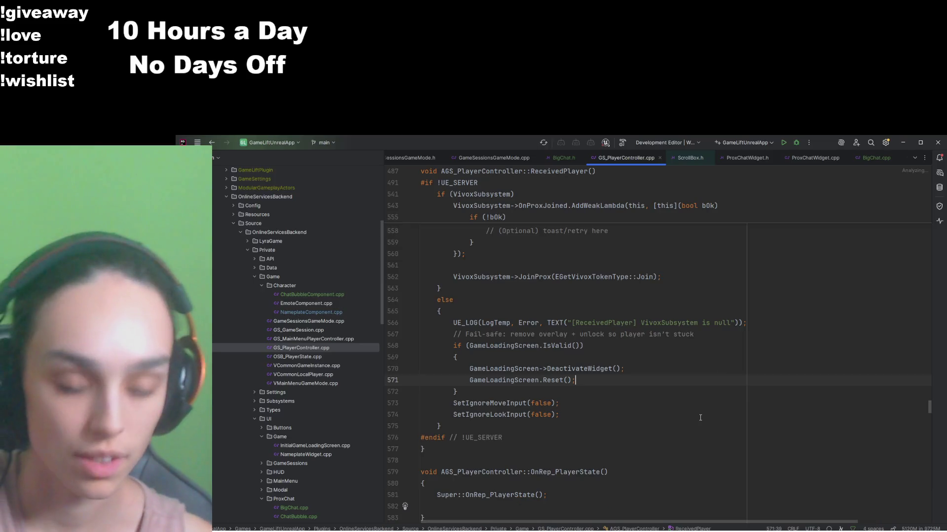
{"action": "key", "text": "ctrl+alt+Home"}
{"action": "key", "text": "ctrl+f"}
Step: Copy the IA_Quit UPROPERTY block with its comment and paste it below IA_Emote_Headpat
{"action": "type", "text": "IA_q"}
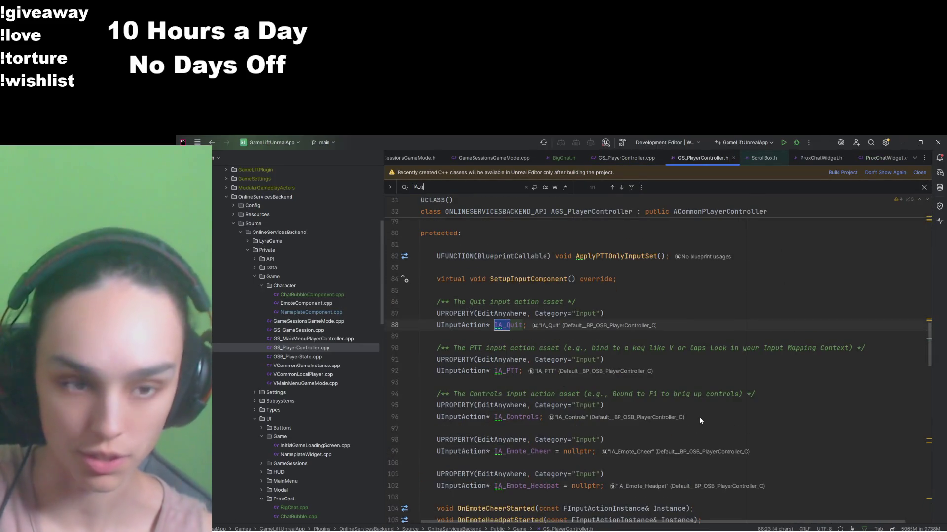
{"action": "key", "text": "ctrl+w"}
{"action": "key", "text": "ctrl+w"}
{"action": "key", "text": "ctrl+w"}
{"action": "key", "text": "ctrl+shift+w"}
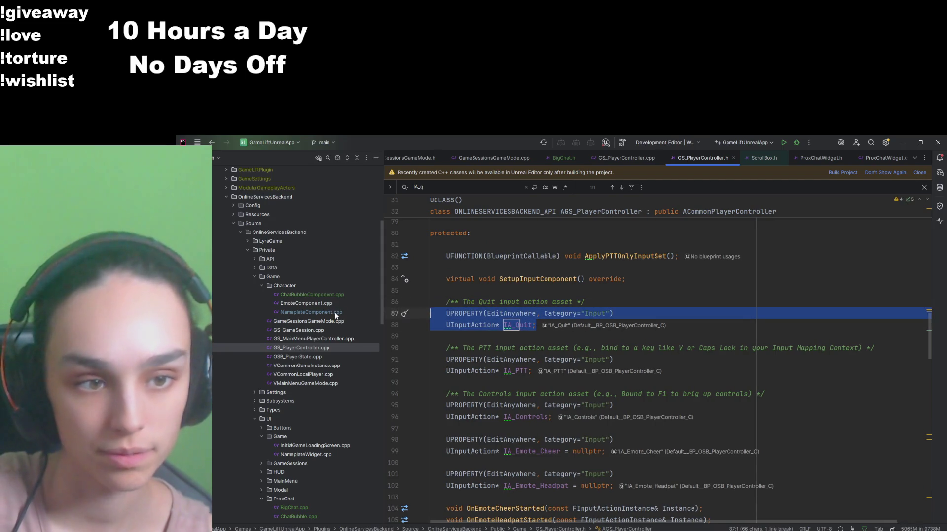
{"action": "left_click_drag", "start_coordinate": [535, 325], "coordinate": [392, 300]}
{"action": "key", "text": "ctrl+c"}
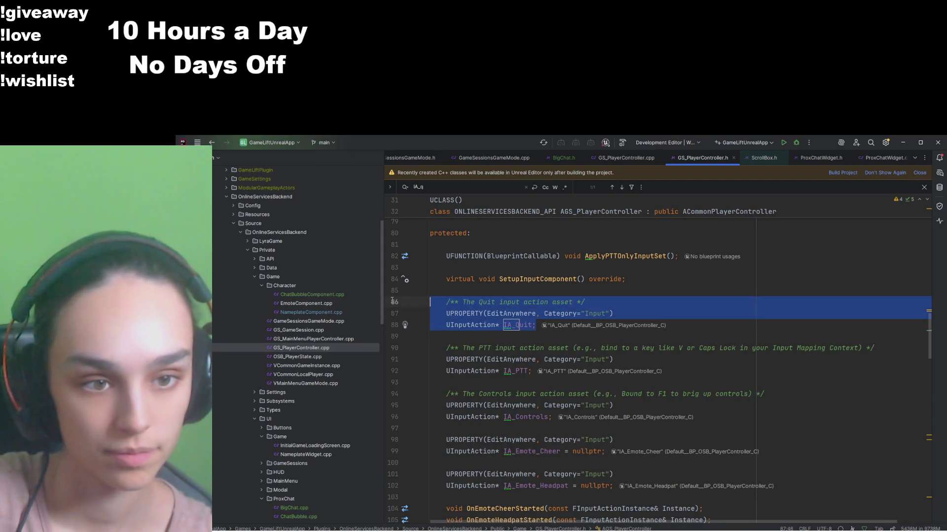
{"action": "left_click", "coordinate": [567, 325]}
{"action": "scroll", "coordinate": [690, 394], "scroll_direction": "down", "scroll_amount": 3}
{"action": "left_click", "coordinate": [799, 453]}
{"action": "key", "text": "Return"}
{"action": "key", "text": "ctrl+v"}
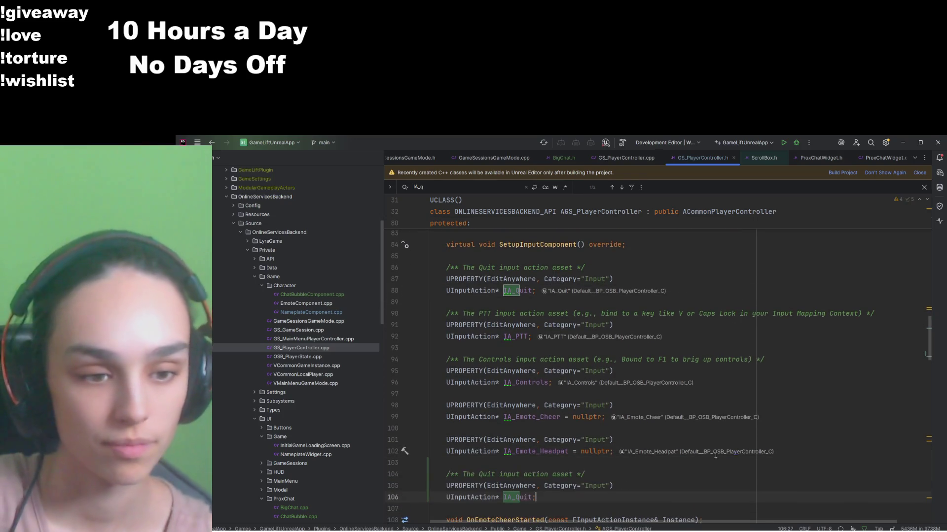
Step: Rename the pasted property IA_Social with the comment 'Opens big chat and friends list'
{"action": "scroll", "coordinate": [715, 455], "scroll_direction": "down", "scroll_amount": 3}
{"action": "key", "text": "ctrl+w"}
{"action": "type", "text": "UIA"}
{"action": "key", "text": "BackSpace"}
{"action": "key", "text": "BackSpace"}
{"action": "key", "text": "BackSpace"}
{"action": "type", "text": "IA_Socia"}
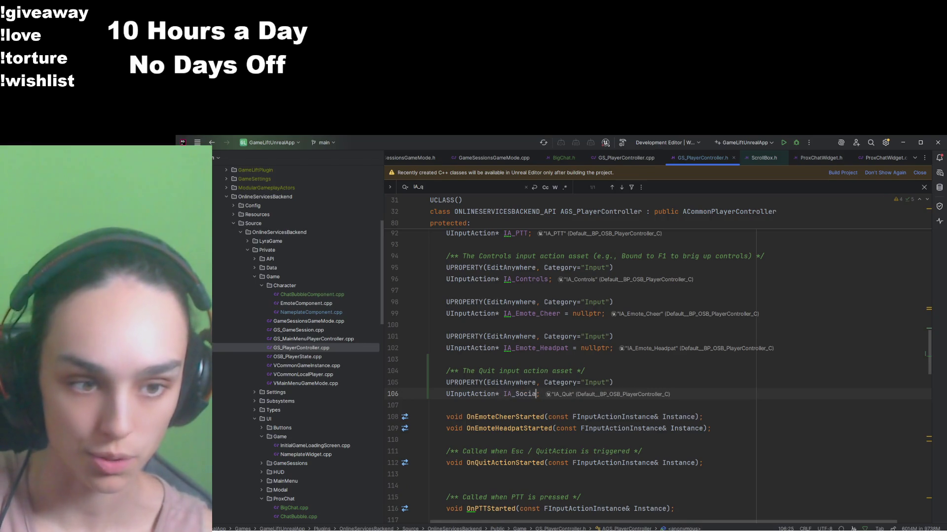
{"action": "type", "text": "l"}
{"action": "left_click_drag", "start_coordinate": [571, 371], "coordinate": [465, 370]}
{"action": "type", "text": "Opens"}
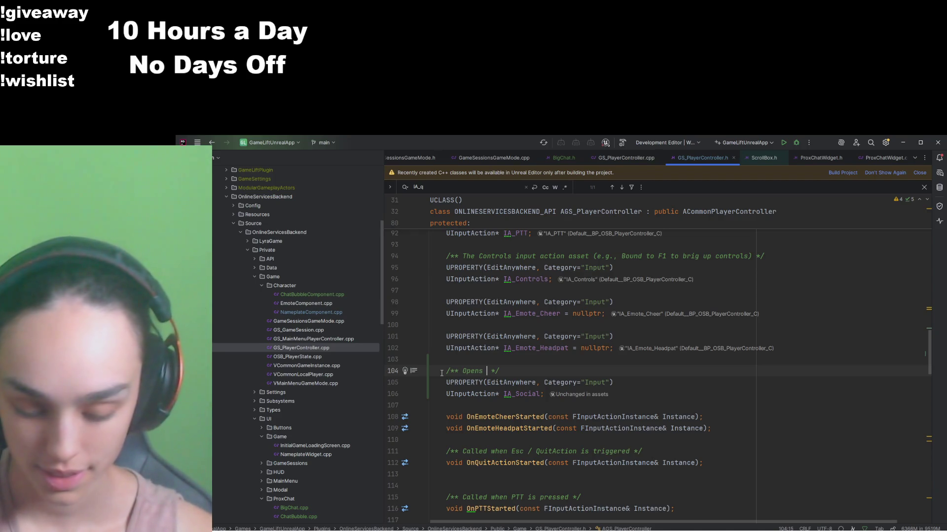
{"action": "type", "text": "big chat and f"}
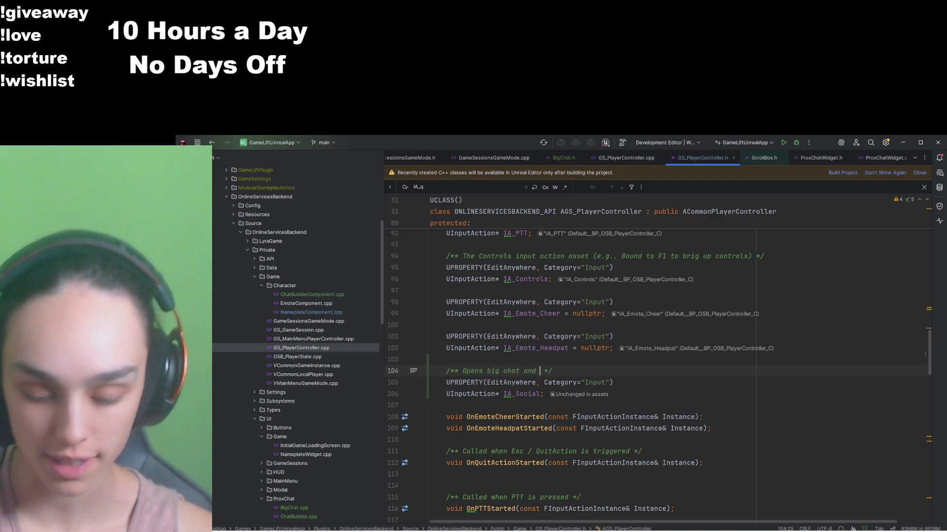
{"action": "type", "text": "riends list"}
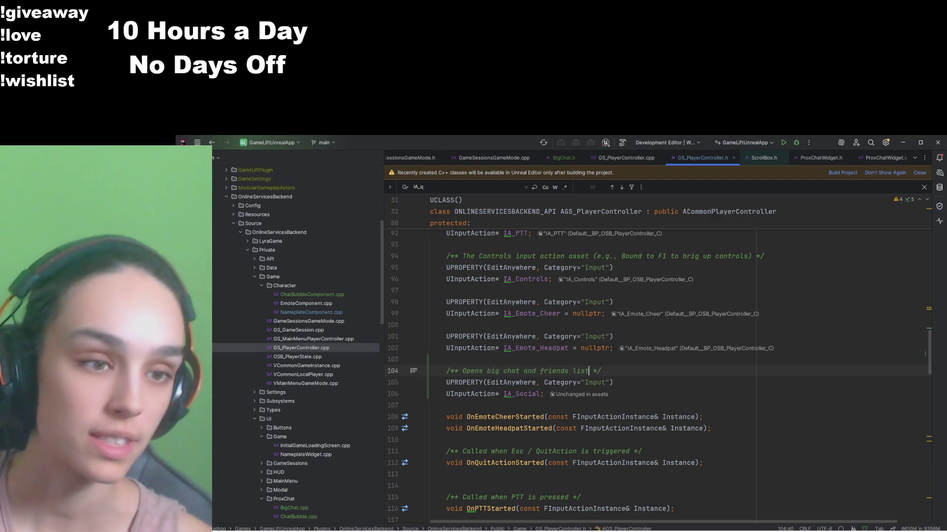
{"action": "key", "text": "ctrl+Tab"}
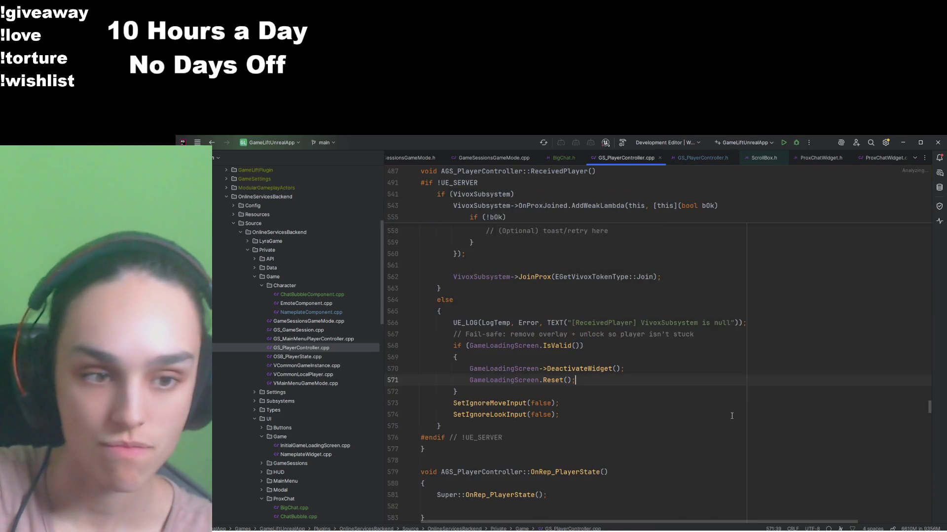
Step: Copy the IA_Quit binding block and paste it after the IA_Chat binding
{"action": "type", "text": "IA_qui"}
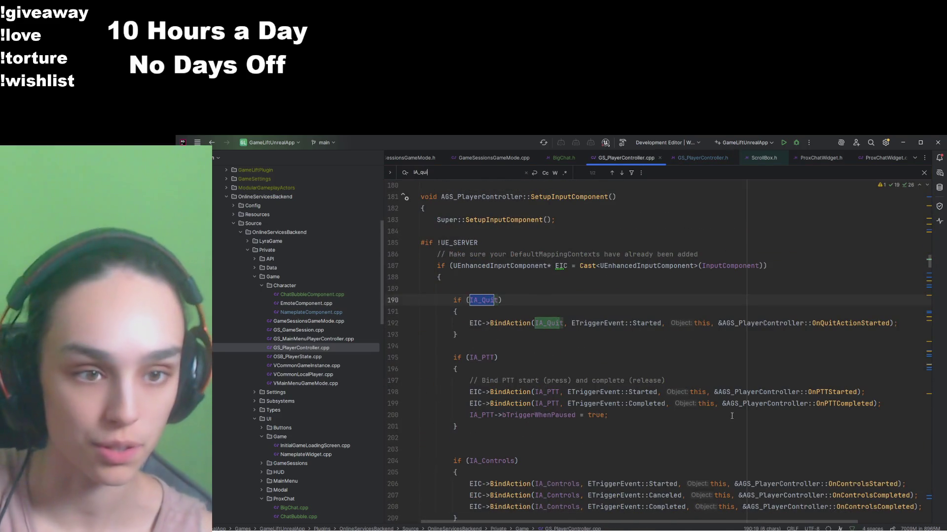
{"action": "left_click_drag", "start_coordinate": [393, 300], "coordinate": [393, 336]}
{"action": "key", "text": "ctrl+c"}
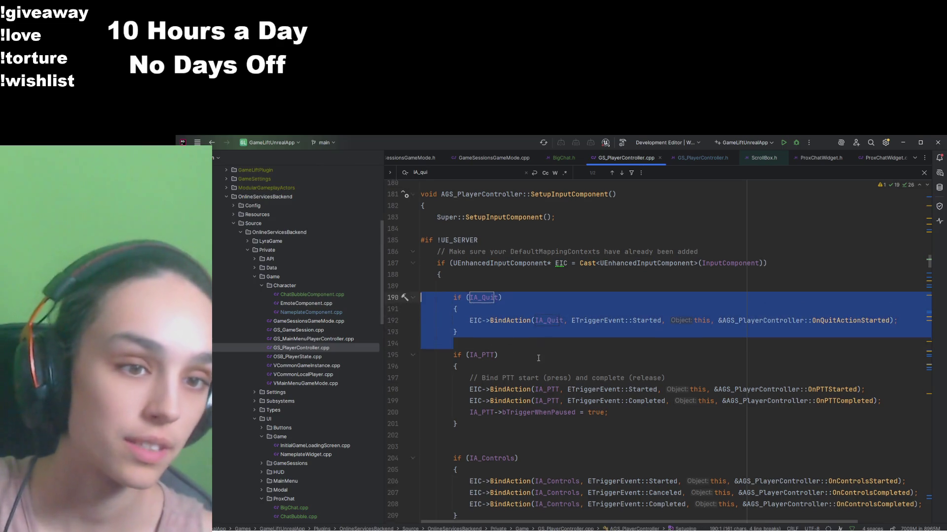
{"action": "scroll", "coordinate": [538, 360], "scroll_direction": "down", "scroll_amount": 10}
{"action": "left_click", "coordinate": [457, 323]}
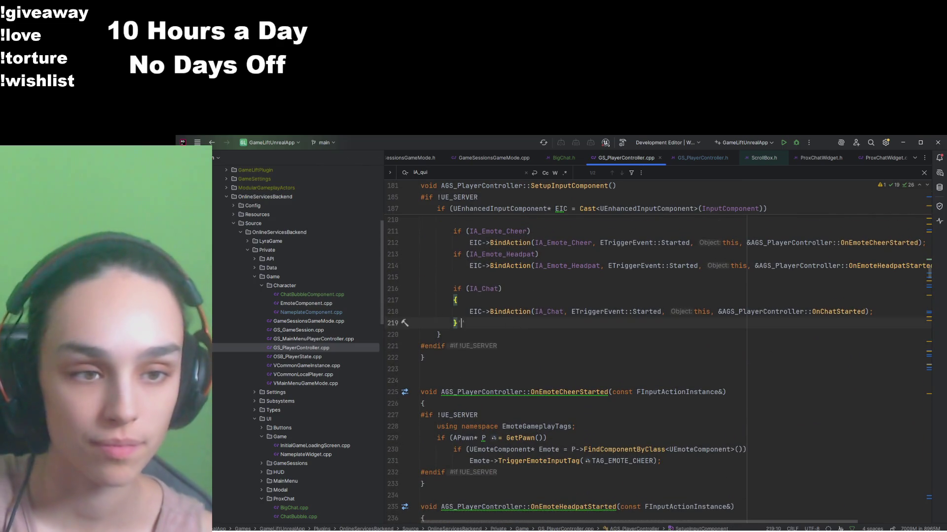
{"action": "key", "text": "Return"}
{"action": "key", "text": "Return"}
{"action": "key", "text": "ctrl+v"}
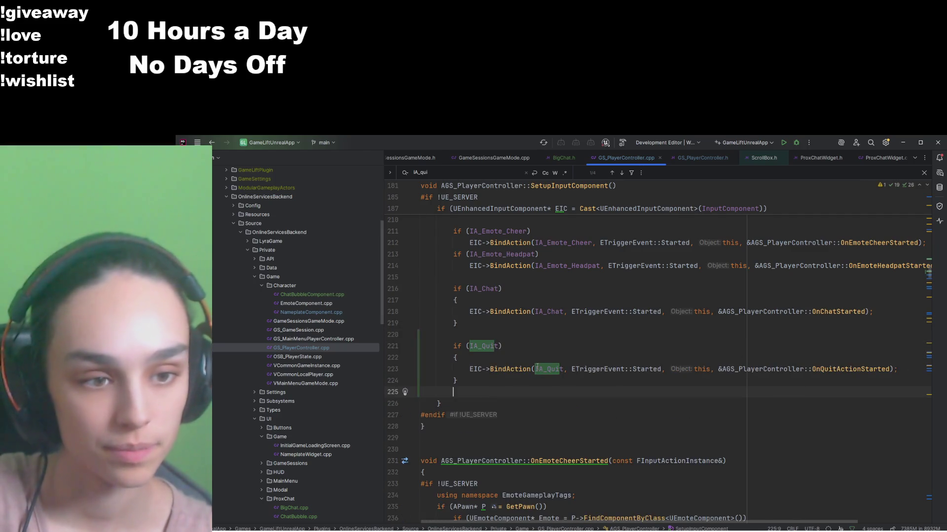
Step: Replace IA_Quit with IA_Social in the pasted condition and binding
{"action": "double_click", "coordinate": [491, 347]}
{"action": "type", "text": "IA_Soc"}
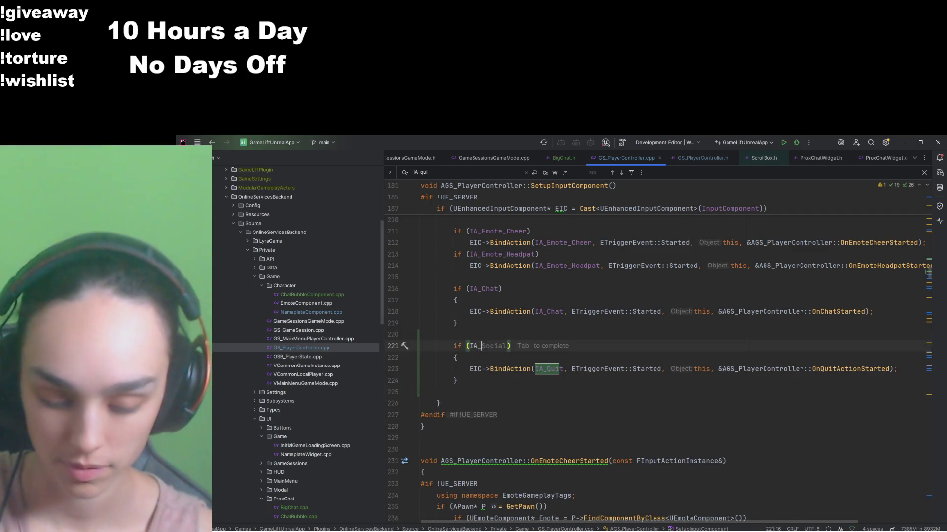
{"action": "key", "text": "Tab"}
{"action": "double_click", "coordinate": [488, 347]}
{"action": "key", "text": "ctrl+c"}
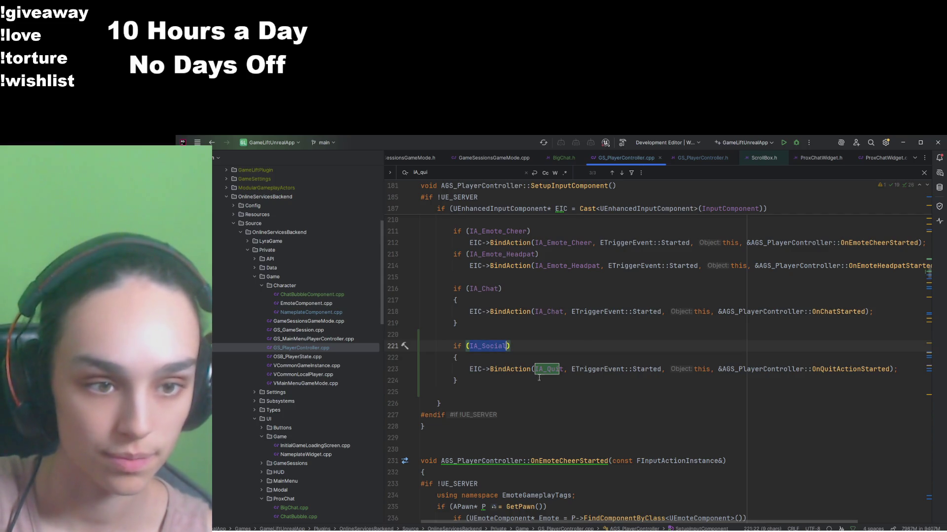
{"action": "left_click", "coordinate": [544, 371]}
{"action": "key", "text": "ctrl+v"}
{"action": "key", "text": "Down"}
{"action": "key", "text": "Down"}
Step: Change the bound handler from OnQuitActionStarted to OnSocialMenuStarted
{"action": "scroll", "coordinate": [830, 407], "scroll_direction": "up", "scroll_amount": 1}
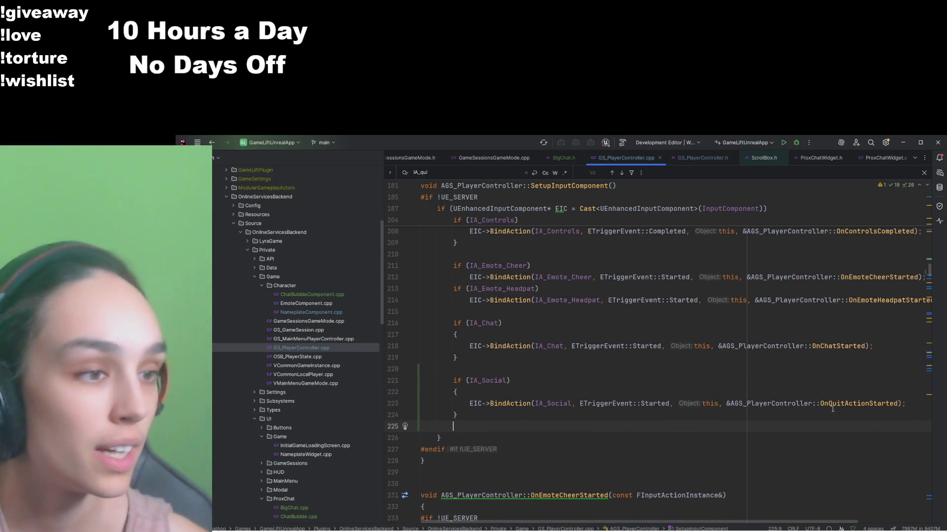
{"action": "triple_click", "coordinate": [830, 404]}
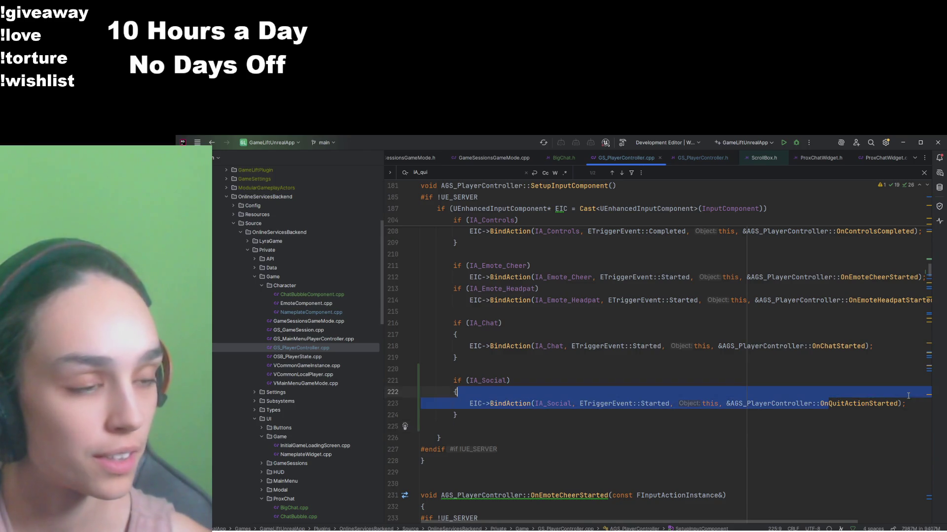
{"action": "double_click", "coordinate": [829, 404]}
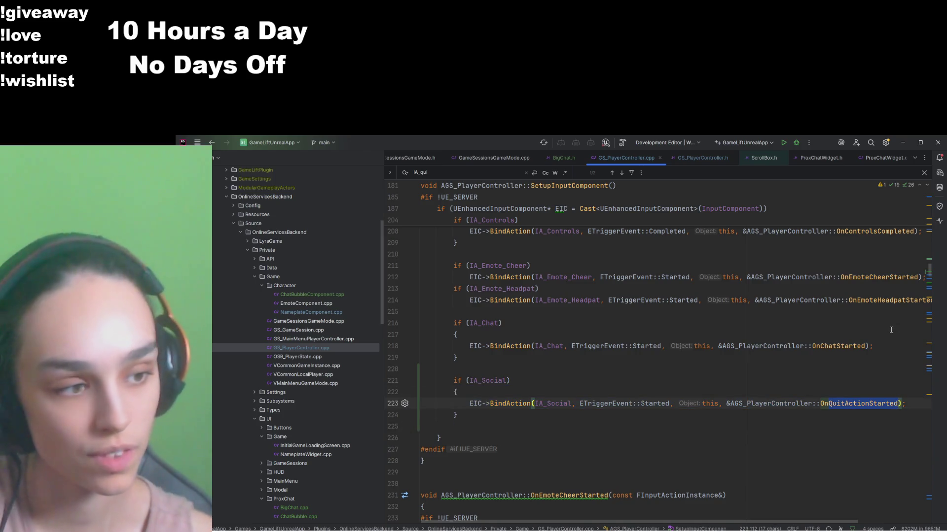
{"action": "type", "text": "OnSocialMen"}
{"action": "scroll", "coordinate": [891, 330], "scroll_direction": "up", "scroll_amount": 3}
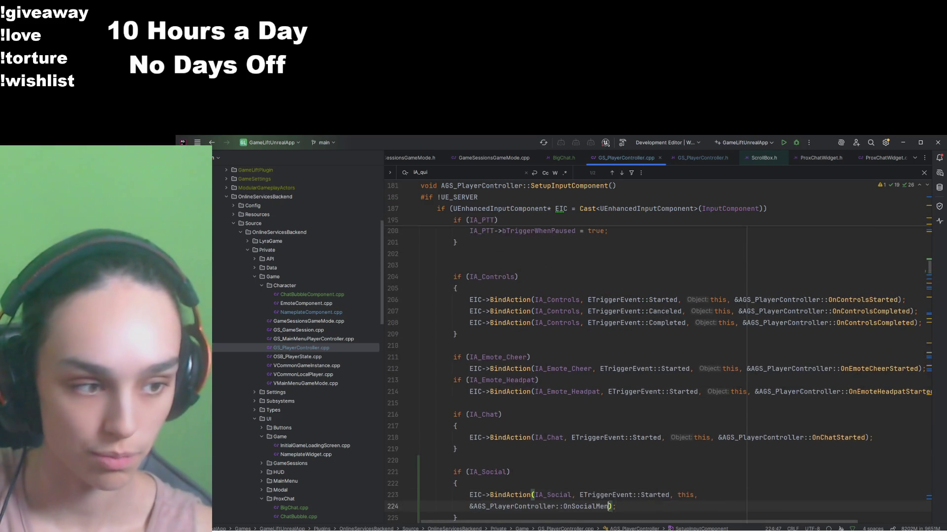
{"action": "type", "text": "uStarted"}
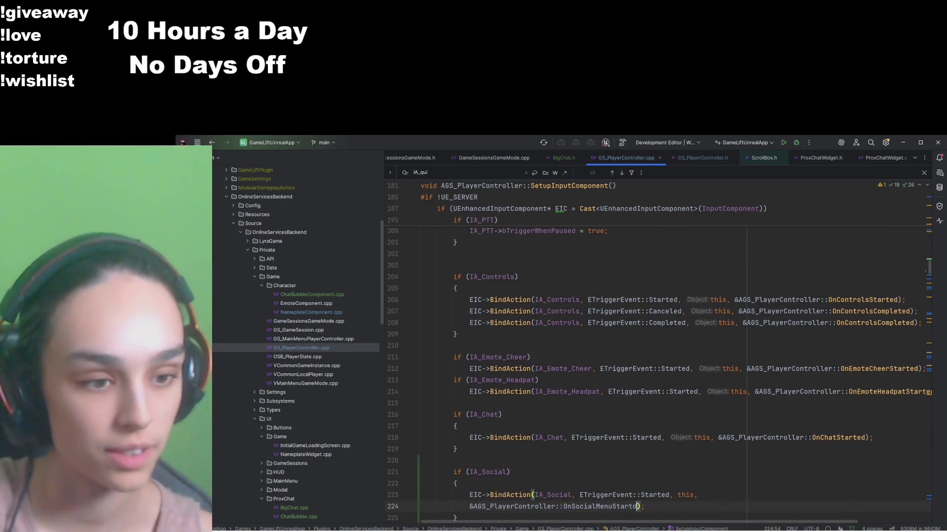
{"action": "key", "text": "End"}
Step: Go to the OnQuitActionStarted declaration in GS_PlayerController.h
{"action": "scroll", "coordinate": [669, 418], "scroll_direction": "down", "scroll_amount": 3}
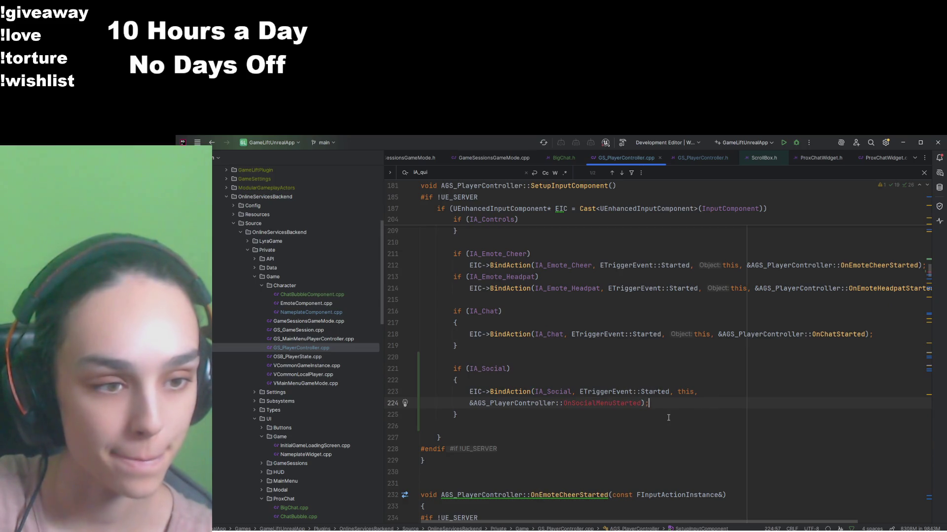
{"action": "scroll", "coordinate": [862, 325], "scroll_direction": "up", "scroll_amount": 3}
{"action": "scroll", "coordinate": [827, 425], "scroll_direction": "up", "scroll_amount": 5}
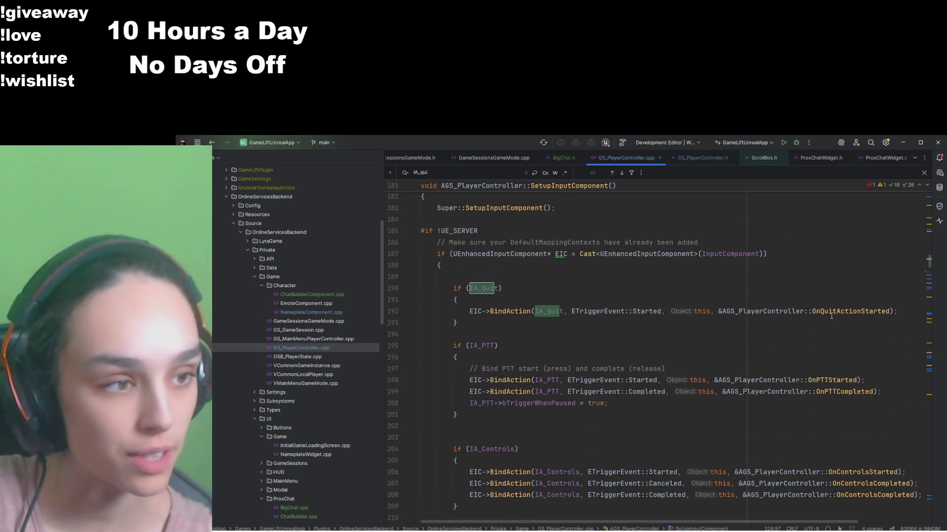
{"action": "left_click", "coordinate": [851, 312], "text": "ctrl"}
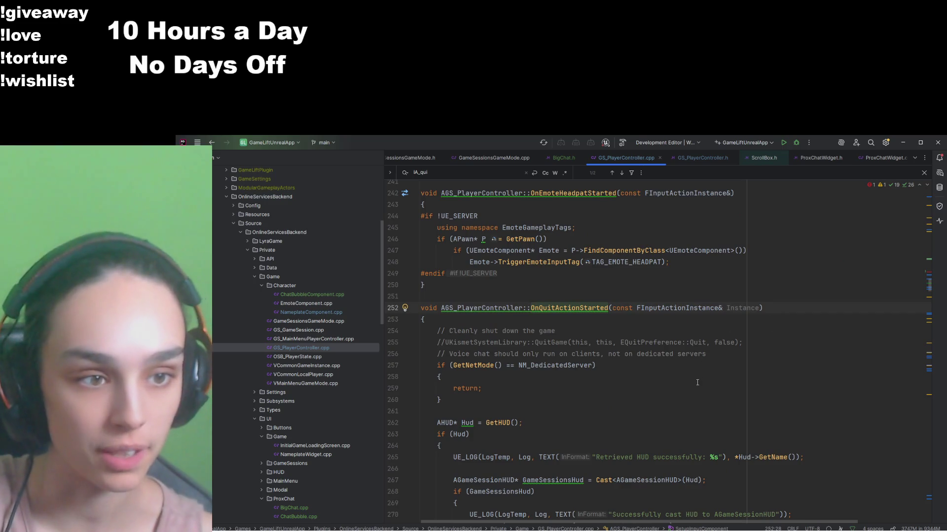
{"action": "key", "text": "ctrl+b"}
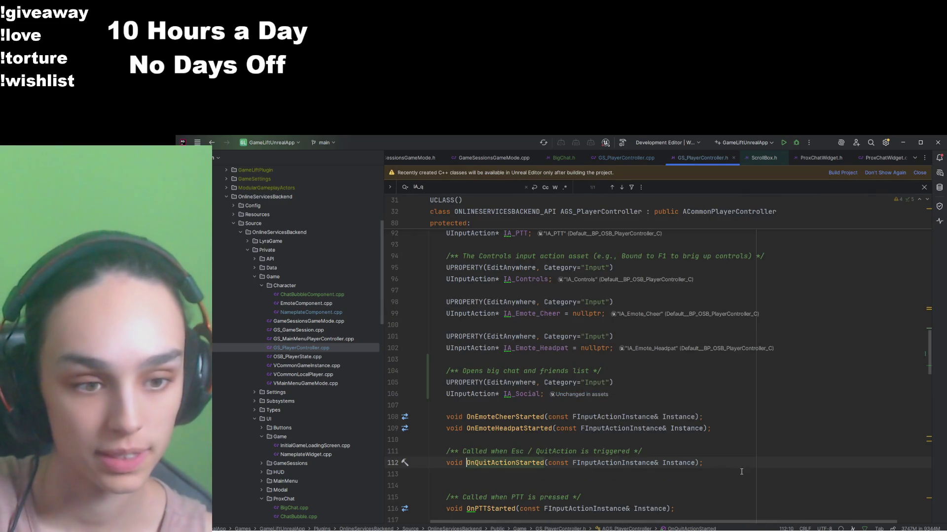
Step: Copy the OnQuitActionStarted declaration and paste it below OnControlsCompleted
{"action": "left_click_drag", "start_coordinate": [703, 463], "coordinate": [398, 451]}
{"action": "key", "text": "ctrl+c"}
{"action": "scroll", "coordinate": [589, 386], "scroll_direction": "down", "scroll_amount": 8}
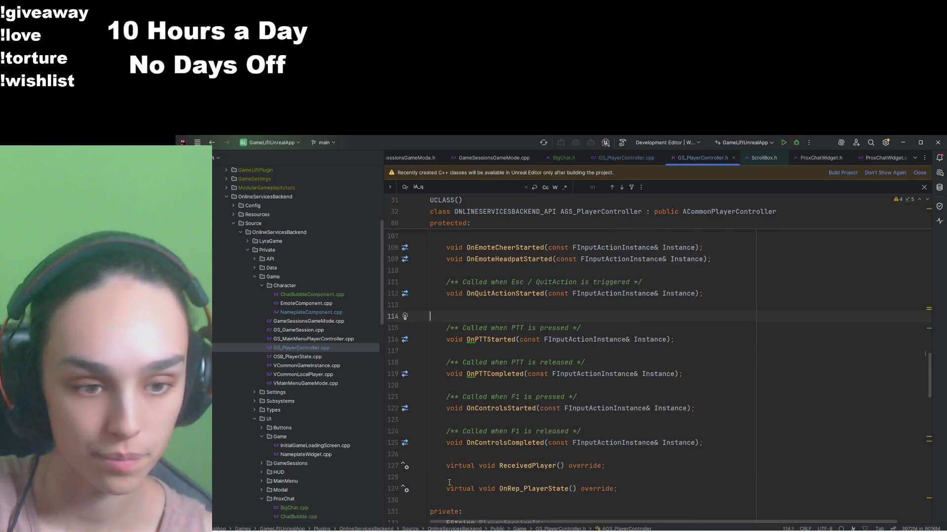
{"action": "left_click", "coordinate": [711, 337]}
{"action": "key", "text": "Return"}
{"action": "key", "text": "Return"}
{"action": "key", "text": "ctrl+v"}
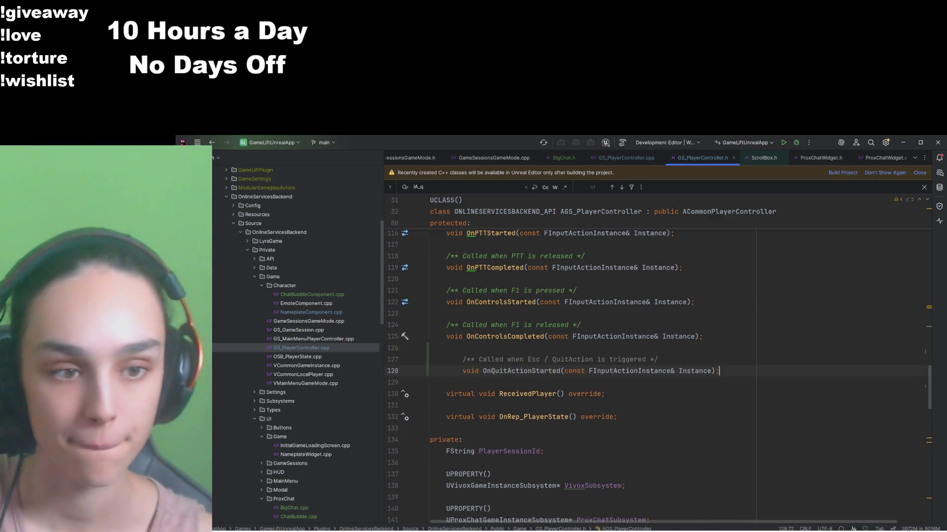
Step: Rename the pasted declaration OnSocialMenuStarted and generate its empty definition in the .cpp
{"action": "left_click", "coordinate": [515, 371]}
{"action": "double_click", "coordinate": [515, 371]}
{"action": "type", "text": "OnSoc"}
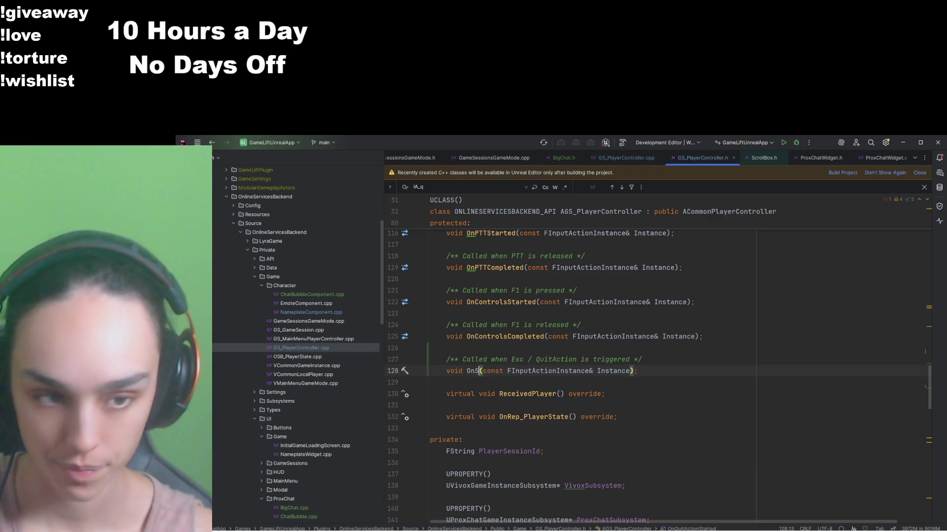
{"action": "type", "text": "ial"}
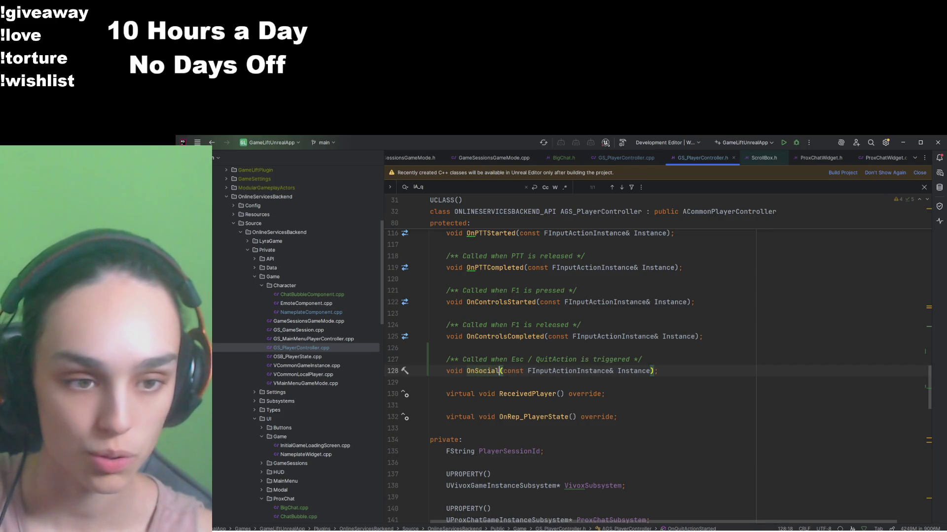
{"action": "type", "text": "MenuStarted"}
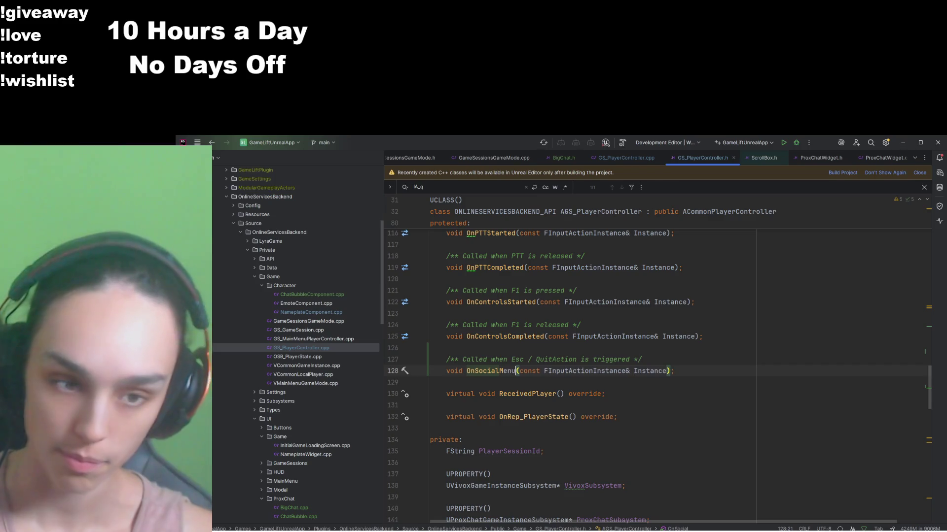
{"action": "left_click", "coordinate": [532, 371]}
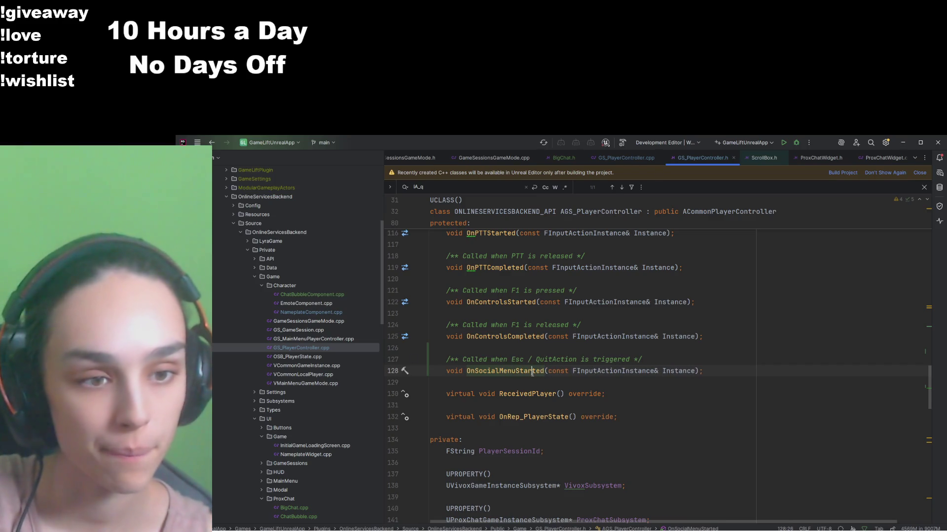
{"action": "key", "text": "alt+shift+Enter"}
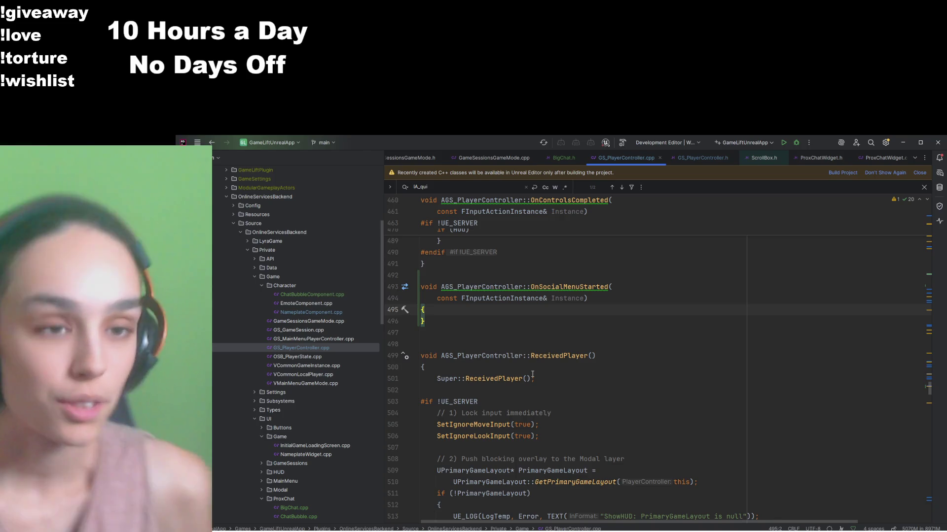
{"action": "scroll", "coordinate": [578, 443], "scroll_direction": "up", "scroll_amount": 2}
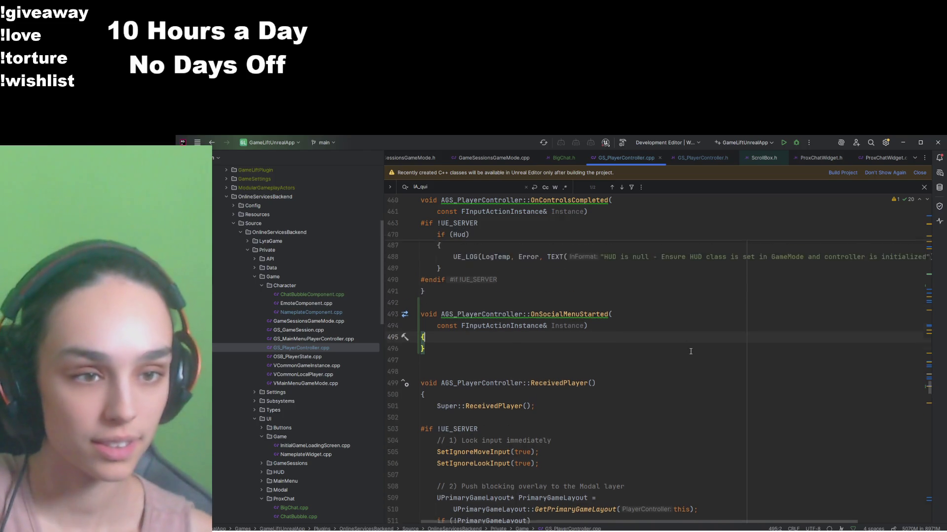
{"action": "scroll", "coordinate": [613, 414], "scroll_direction": "up", "scroll_amount": 2}
{"action": "scroll", "coordinate": [612, 414], "scroll_direction": "down", "scroll_amount": 2}
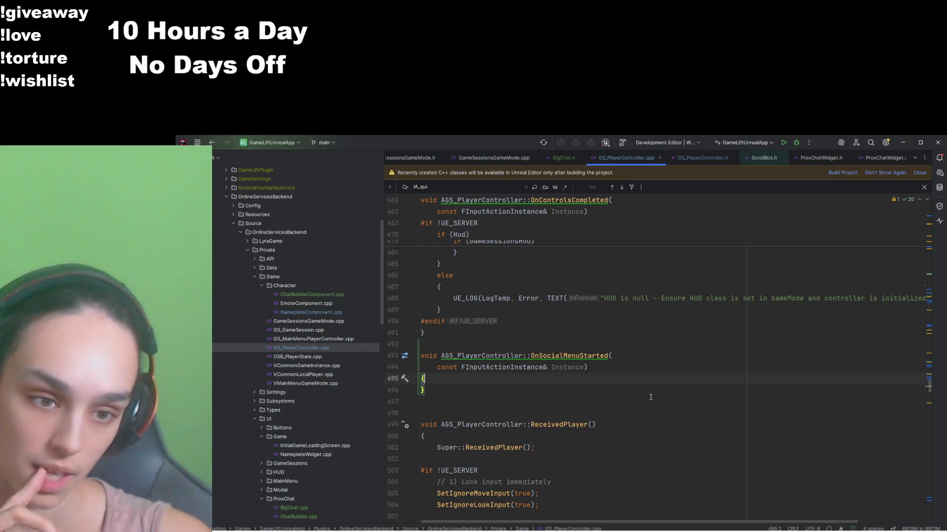
Step: Search for 'primary' and select ReceivedPlayer's PrimaryGameLayout widget-push block
{"action": "key", "text": "ctrl+f"}
{"action": "type", "text": "primary"}
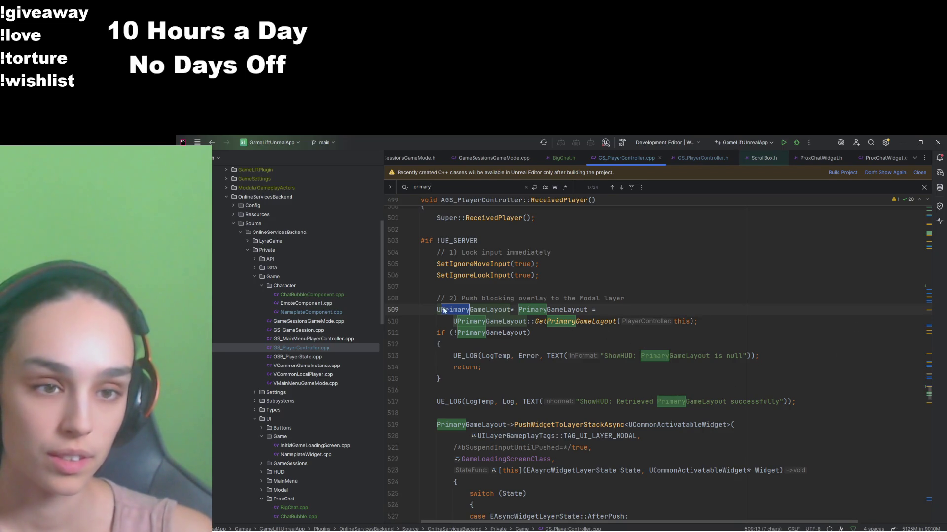
{"action": "mouse_move", "coordinate": [438, 310]}
{"action": "left_mouse_down"}
{"action": "mouse_move", "coordinate": [495, 360]}
{"action": "mouse_move", "coordinate": [502, 343]}
{"action": "left_mouse_up"}
{"action": "scroll", "coordinate": [493, 356], "scroll_direction": "down", "scroll_amount": 4}
{"action": "scroll", "coordinate": [498, 355], "scroll_direction": "down", "scroll_amount": 6}
{"action": "left_click", "coordinate": [502, 342]}
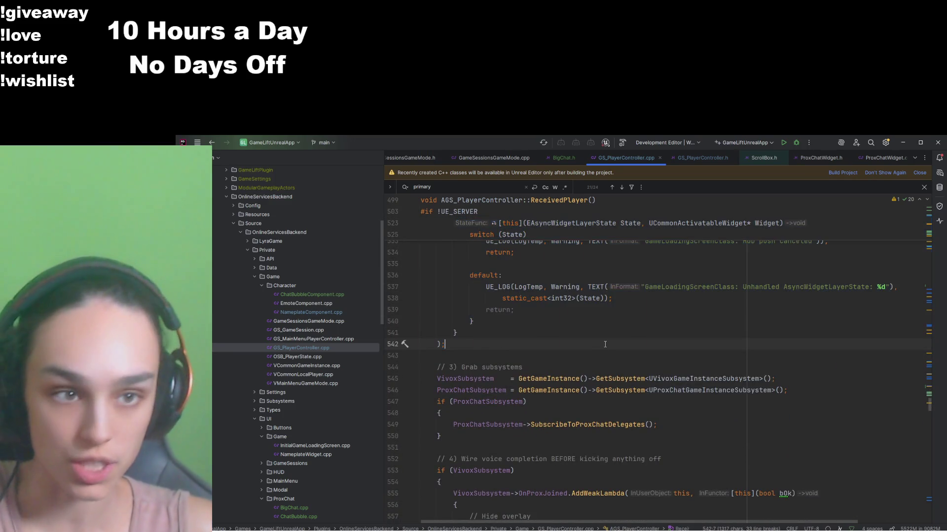
Step: Search 'socialmen' and paste the copied code into the OnSocialMenuStarted body
{"action": "key", "text": "ctrl+f"}
{"action": "type", "text": "socialmen"}
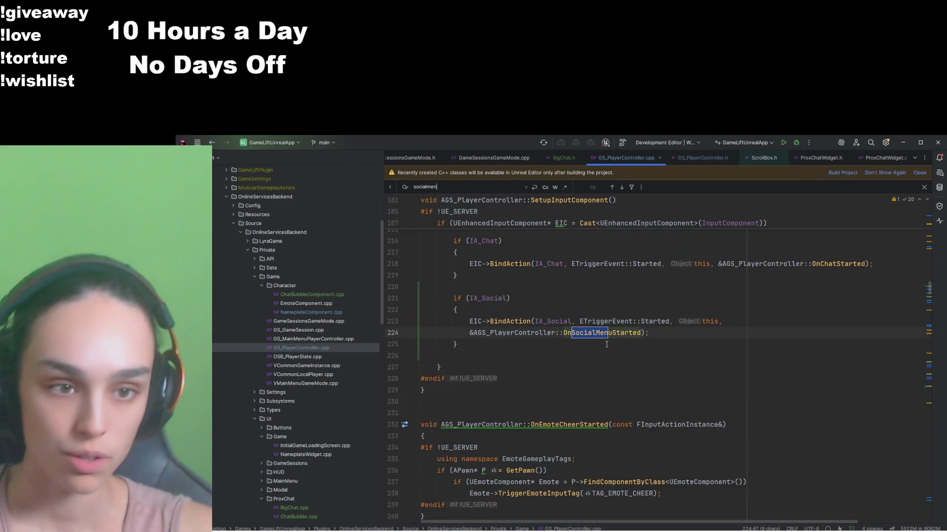
{"action": "key", "text": "Return"}
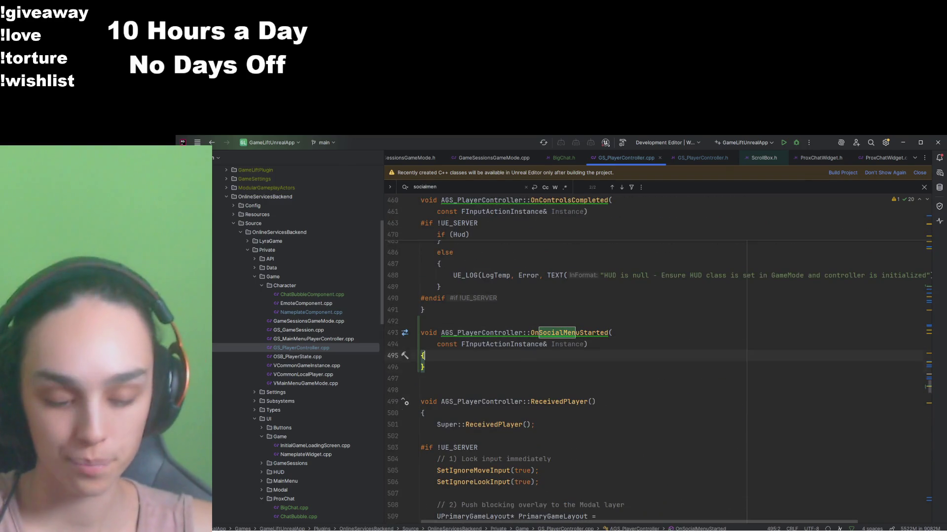
{"action": "key", "text": "ctrl+v"}
{"action": "scroll", "coordinate": [529, 365], "scroll_direction": "down", "scroll_amount": 5}
{"action": "scroll", "coordinate": [529, 365], "scroll_direction": "up", "scroll_amount": 6}
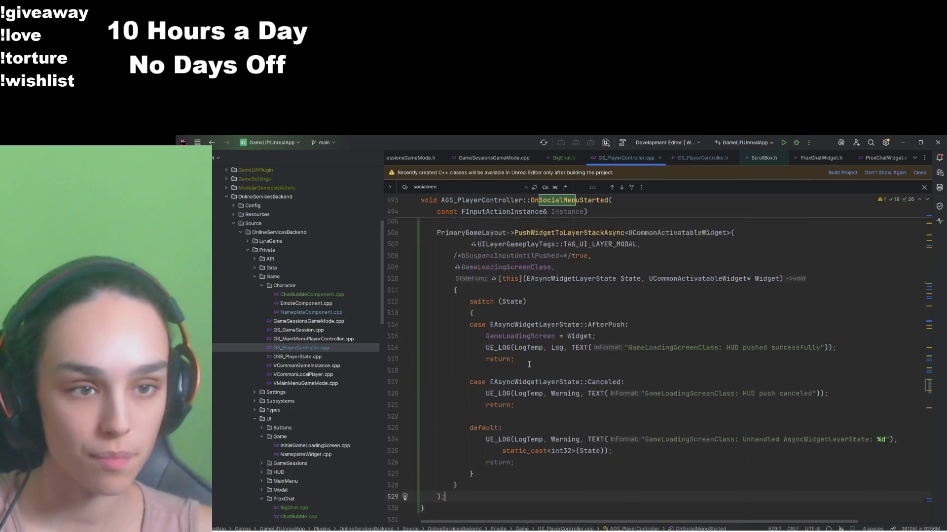
{"action": "scroll", "coordinate": [529, 365], "scroll_direction": "up", "scroll_amount": 2}
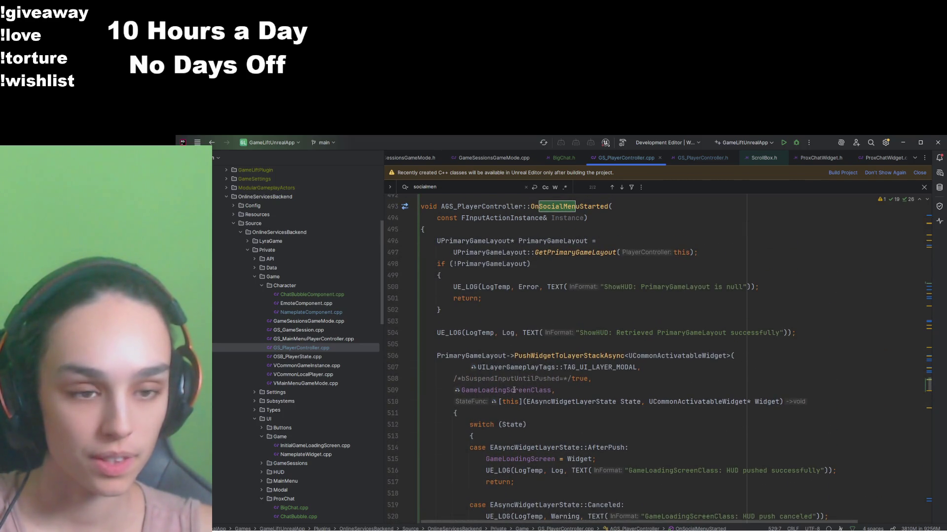
Step: In the pasted code, swap GameLoadingScreenClass for SocialMenuClass and use TAG_UI_LAYER_GAMEMENU
{"action": "double_click", "coordinate": [514, 390]}
{"action": "type", "text": "Socia"}
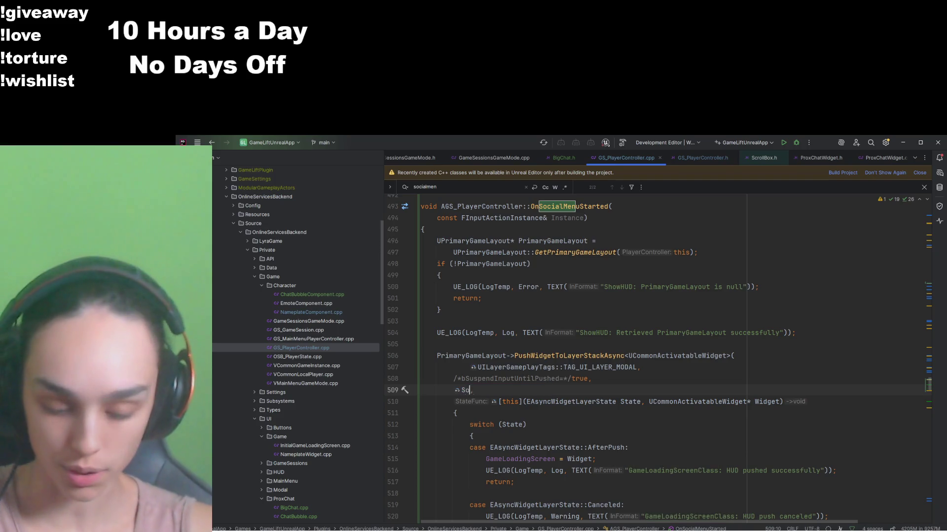
{"action": "type", "text": "lMenuClass"}
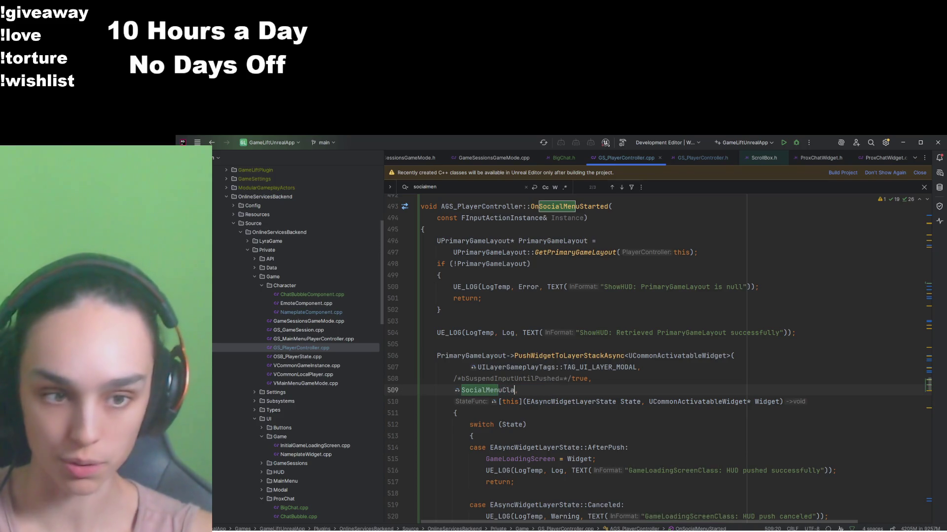
{"action": "scroll", "coordinate": [667, 353], "scroll_direction": "up", "scroll_amount": 5}
{"action": "scroll", "coordinate": [667, 353], "scroll_direction": "down", "scroll_amount": 6}
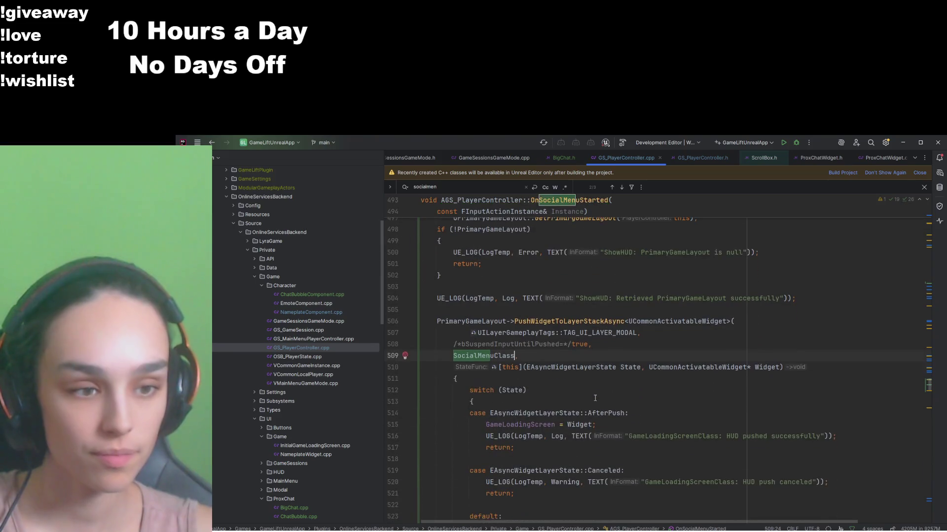
{"action": "type", "text": ","}
{"action": "double_click", "coordinate": [623, 333]}
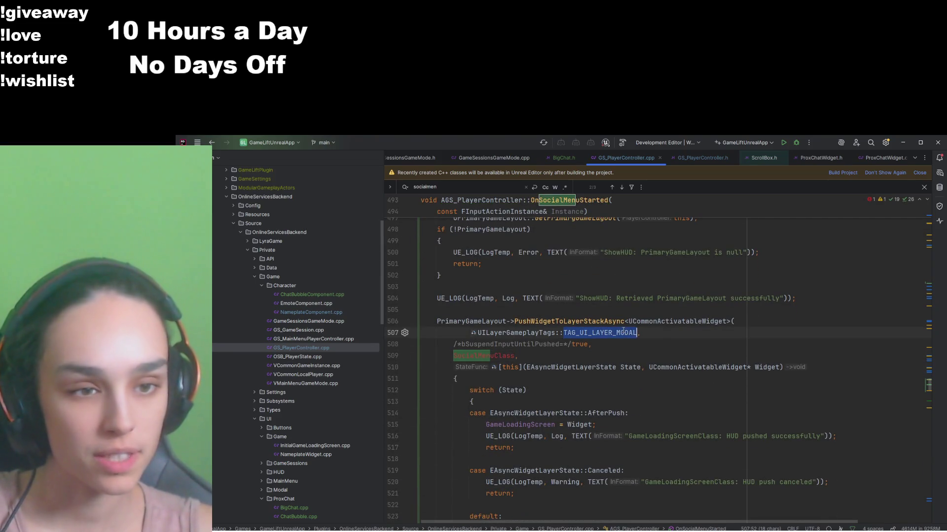
{"action": "type", "text": "Tag"}
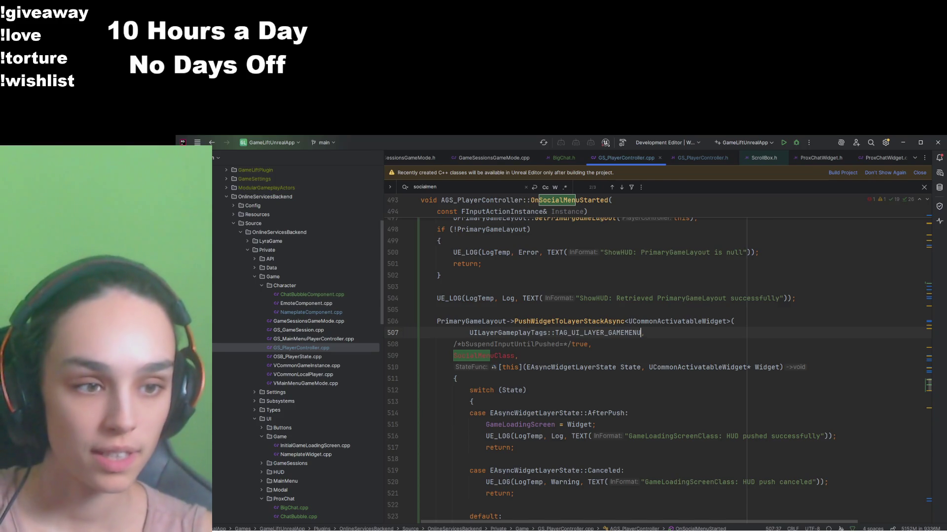
{"action": "key", "text": "Return"}
Step: Delete the leftover GameLoadingScreen widget assignment line
{"action": "left_click", "coordinate": [715, 368]}
{"action": "scroll", "coordinate": [716, 368], "scroll_direction": "down", "scroll_amount": 2}
{"action": "scroll", "coordinate": [716, 369], "scroll_direction": "down", "scroll_amount": 2}
{"action": "scroll", "coordinate": [716, 369], "scroll_direction": "up", "scroll_amount": 1}
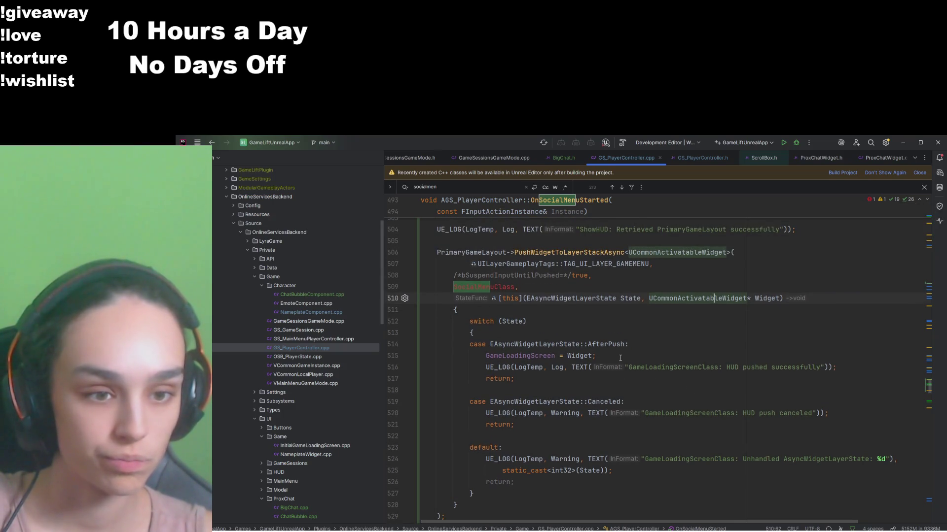
{"action": "left_click_drag", "start_coordinate": [598, 356], "coordinate": [423, 356]}
{"action": "key", "text": "BackSpace"}
{"action": "key", "text": "BackSpace"}
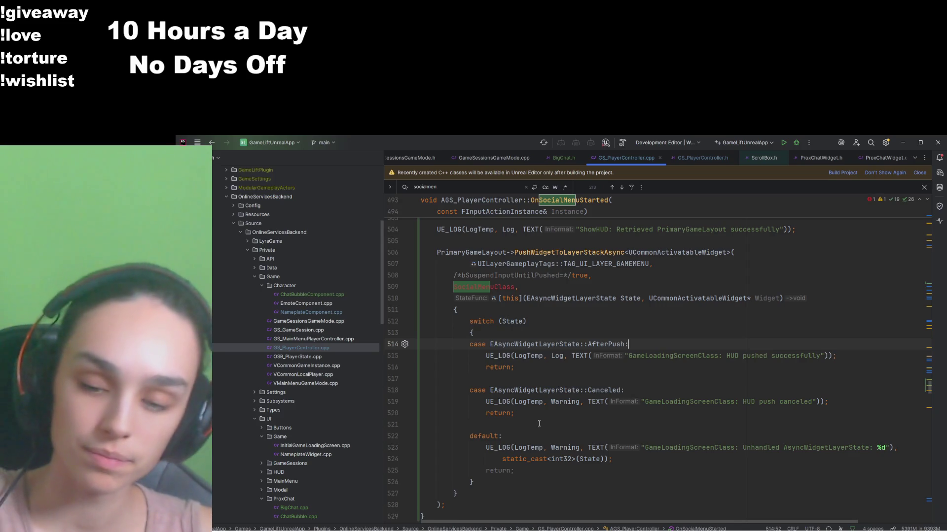
{"action": "scroll", "coordinate": [524, 413], "scroll_direction": "down", "scroll_amount": 3}
{"action": "scroll", "coordinate": [543, 413], "scroll_direction": "up", "scroll_amount": 5}
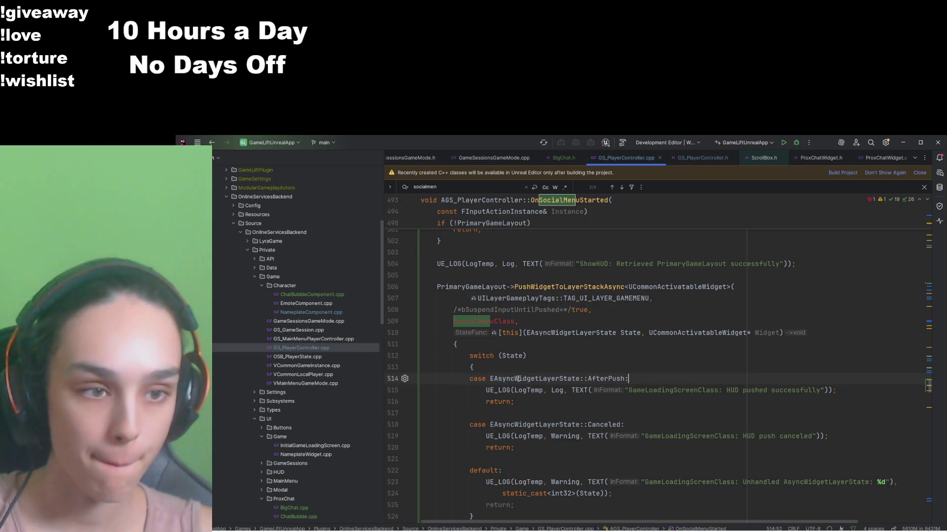
Step: Step through the remaining SocialMenuClass occurrences in GS_PlayerController.cpp
{"action": "key", "text": "F3"}
{"action": "left_click", "coordinate": [511, 355]}
{"action": "scroll", "coordinate": [591, 351], "scroll_direction": "up", "scroll_amount": 5}
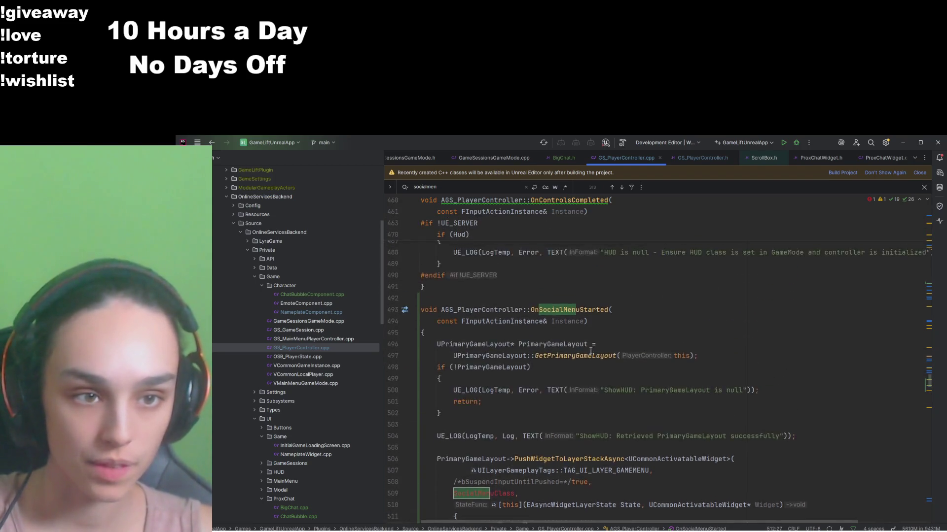
{"action": "scroll", "coordinate": [590, 351], "scroll_direction": "up", "scroll_amount": 5}
{"action": "scroll", "coordinate": [591, 351], "scroll_direction": "up", "scroll_amount": 3}
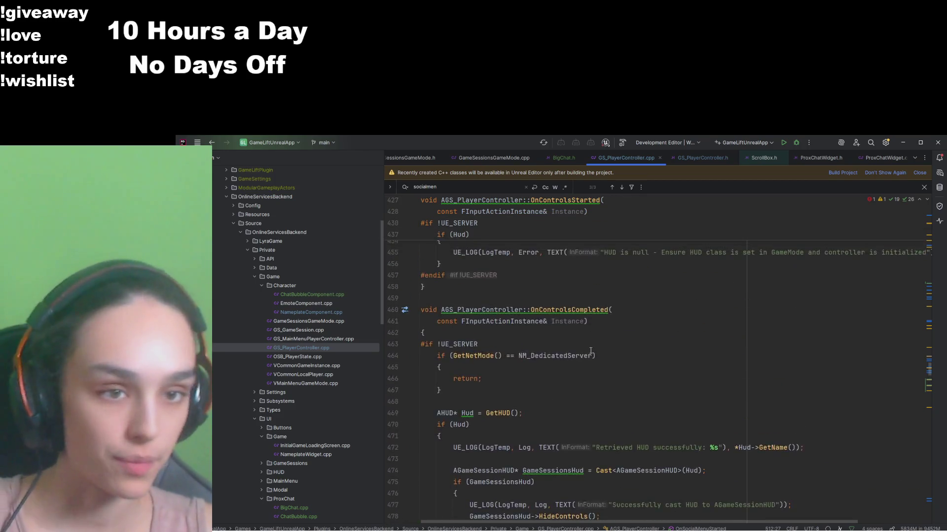
{"action": "scroll", "coordinate": [591, 352], "scroll_direction": "down", "scroll_amount": 12}
{"action": "scroll", "coordinate": [590, 352], "scroll_direction": "down", "scroll_amount": 5}
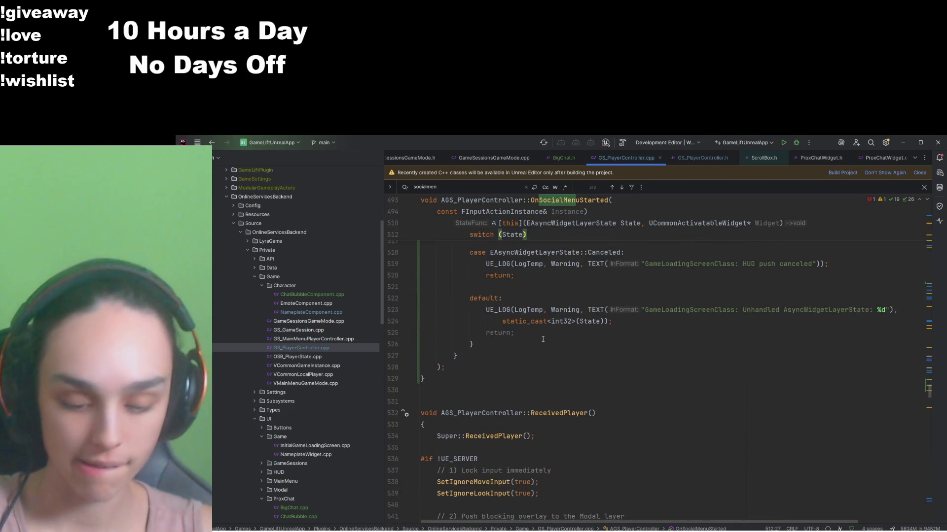
Step: Switch to GS_PlayerController.h and search it for 'class'
{"action": "key", "text": "alt+o"}
{"action": "key", "text": "ctrl+f"}
{"action": "type", "text": "class"}
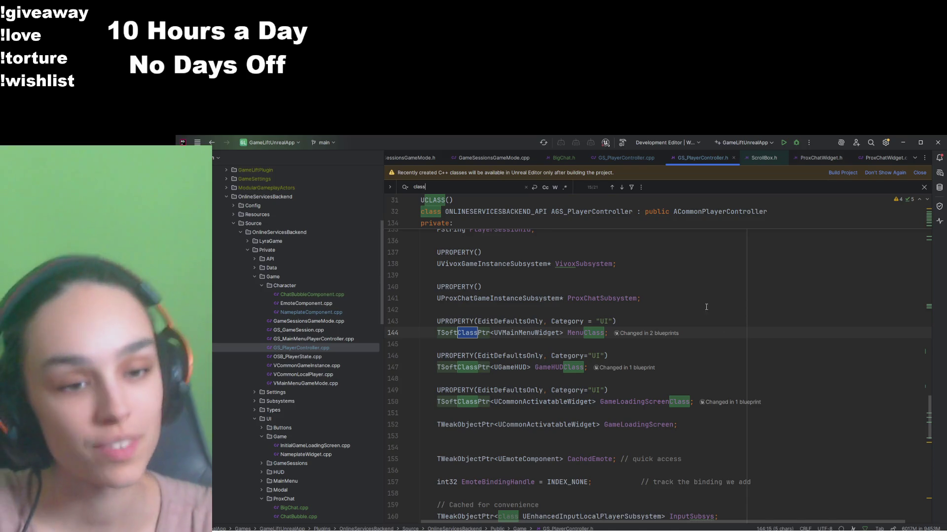
Step: Add a //SocialMenuClass marker line and paste a copy of the GameLoadingScreenClass property below
{"action": "left_click", "coordinate": [769, 402]}
{"action": "key", "text": "Return"}
{"action": "key", "text": "Return"}
{"action": "type", "text": "//SocialMenuClass"}
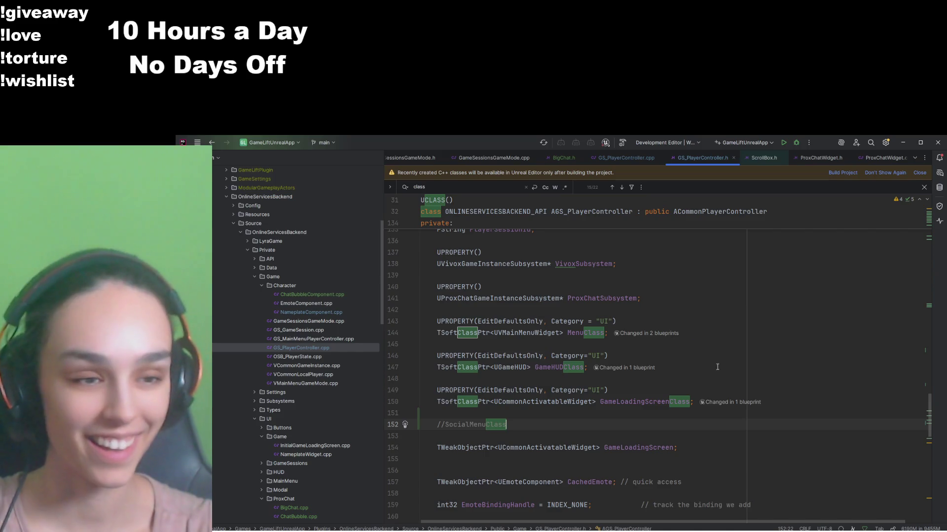
{"action": "left_click_drag", "start_coordinate": [693, 402], "coordinate": [478, 391]}
{"action": "key", "text": "ctrl+c"}
{"action": "left_click", "coordinate": [478, 413]}
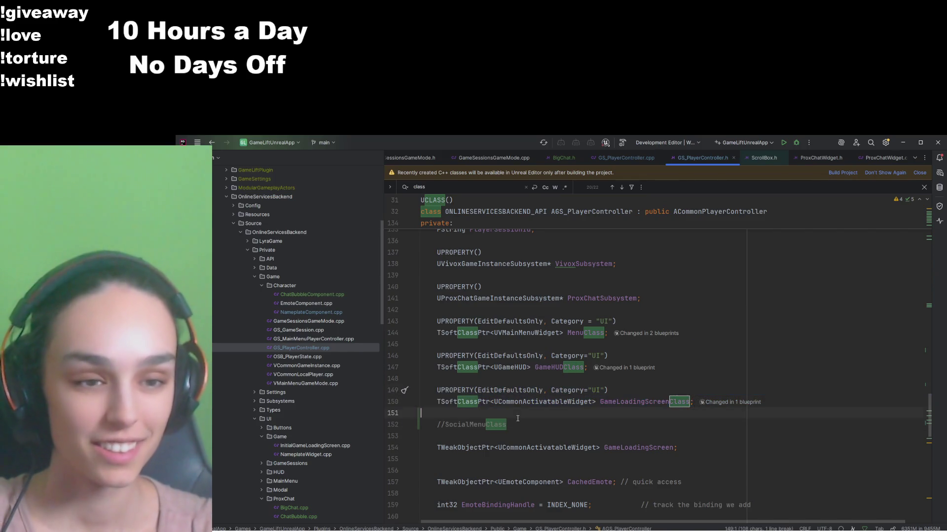
{"action": "key", "text": "ctrl+v"}
Step: Rename the pasted property SocialMenuClass and remove the marker comment
{"action": "left_click", "coordinate": [617, 436]}
{"action": "double_click", "coordinate": [617, 436]}
{"action": "type", "text": "SocialMenuClass"}
{"action": "left_click", "coordinate": [411, 448]}
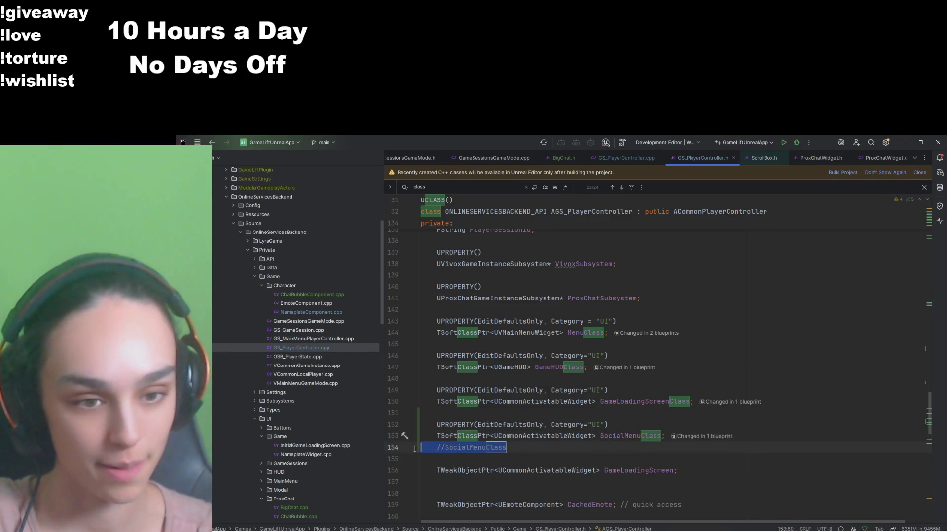
{"action": "key", "text": "Delete"}
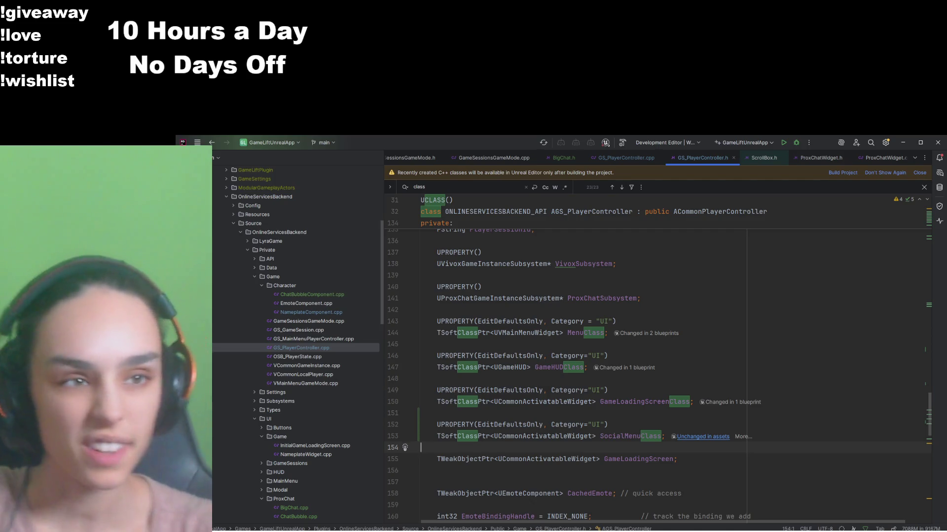
Step: Sync the project and compile it with Build Selected Projects (Ctrl+F9)
{"action": "left_click", "coordinate": [785, 143]}
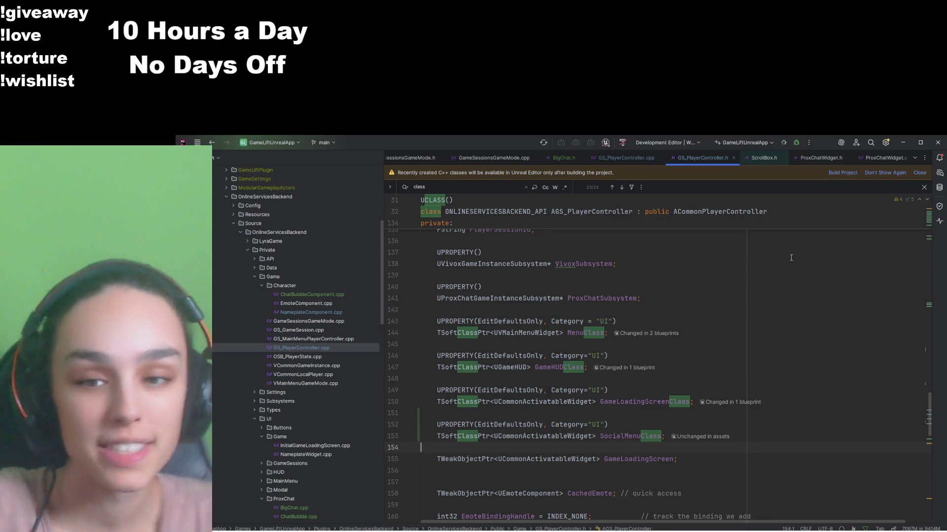
{"action": "key", "text": "ctrl+F9"}
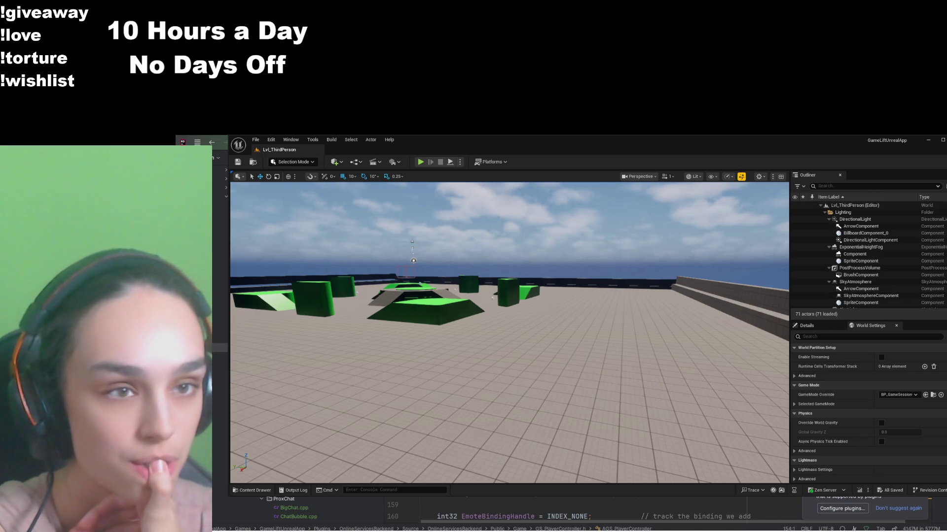
{"action": "key", "text": "ctrl+alt+Left"}
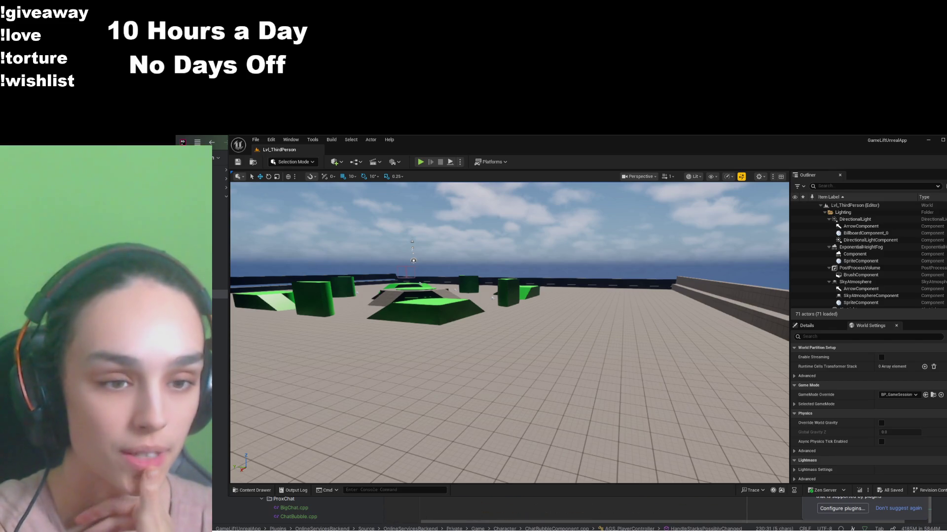
{"action": "scroll", "coordinate": [493, 510], "scroll_direction": "up", "scroll_amount": 9}
{"action": "scroll", "coordinate": [493, 511], "scroll_direction": "up", "scroll_amount": 8}
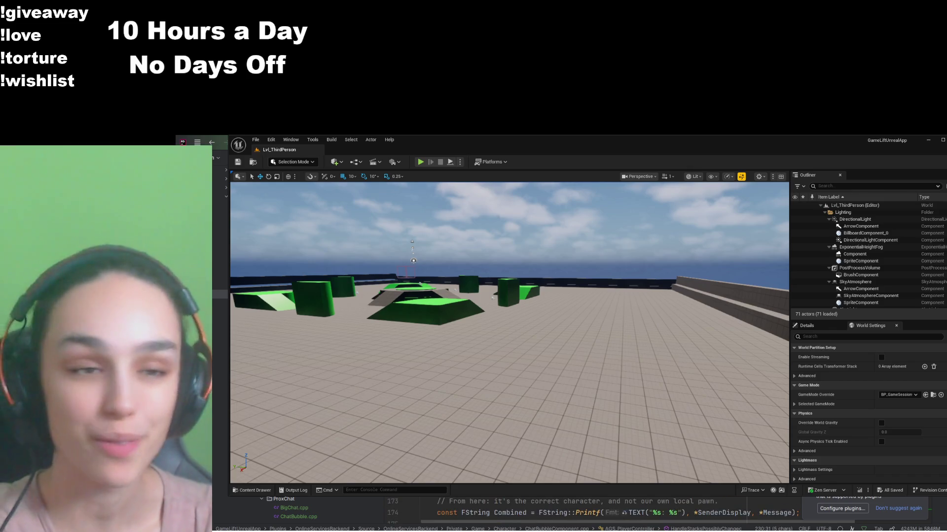
{"action": "left_click", "coordinate": [436, 388]}
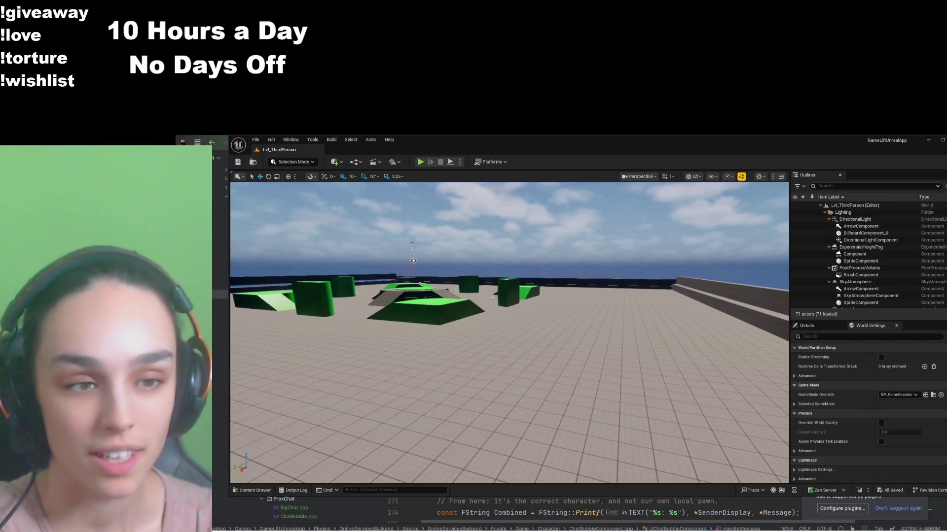
{"action": "scroll", "coordinate": [493, 508], "scroll_direction": "up", "scroll_amount": 4}
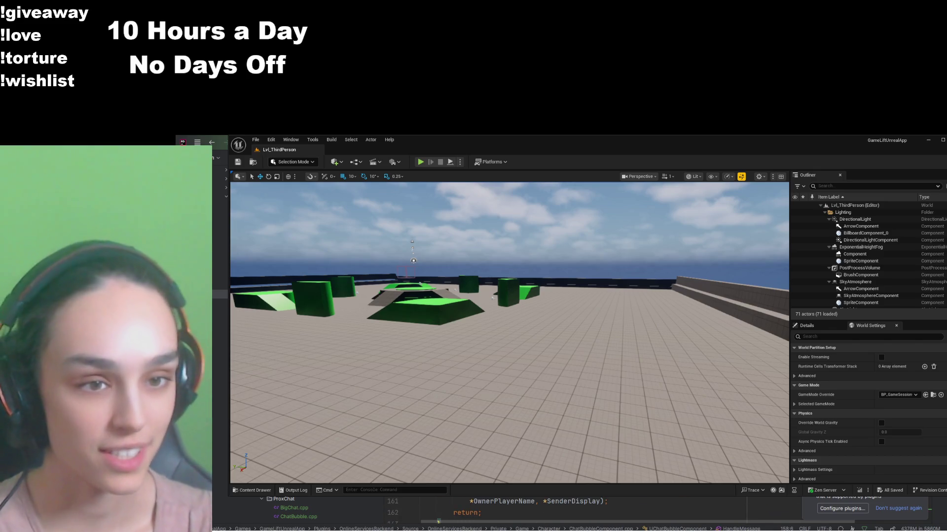
{"action": "scroll", "coordinate": [493, 508], "scroll_direction": "down", "scroll_amount": 9}
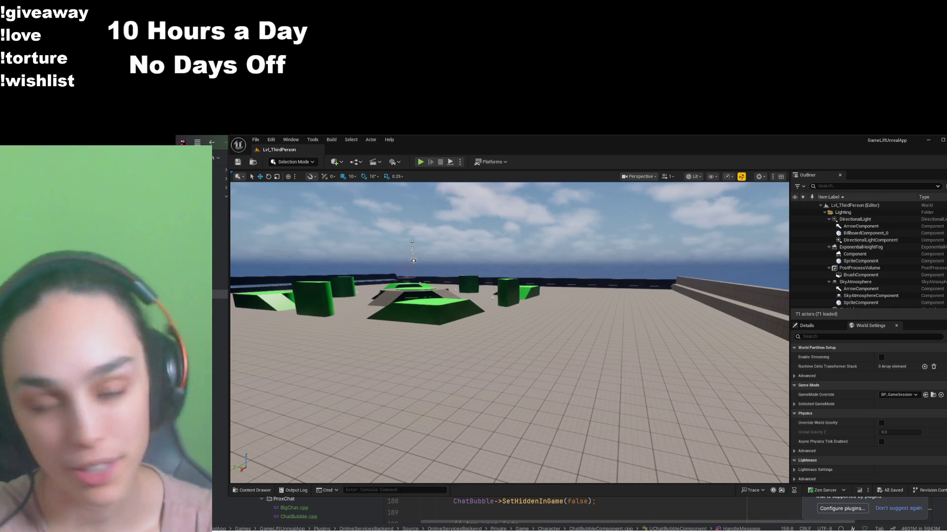
{"action": "scroll", "coordinate": [493, 508], "scroll_direction": "down", "scroll_amount": 2}
{"action": "scroll", "coordinate": [493, 508], "scroll_direction": "down", "scroll_amount": 6}
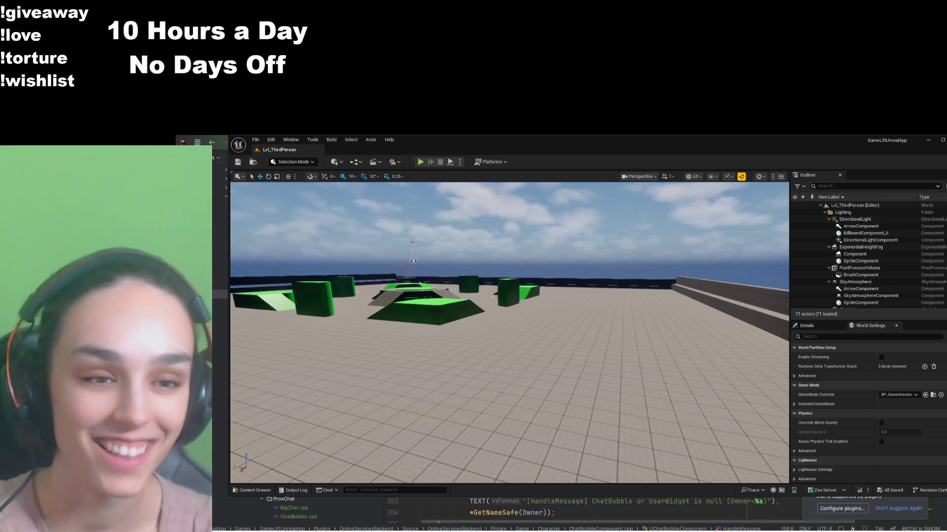
{"action": "scroll", "coordinate": [493, 508], "scroll_direction": "down", "scroll_amount": 6}
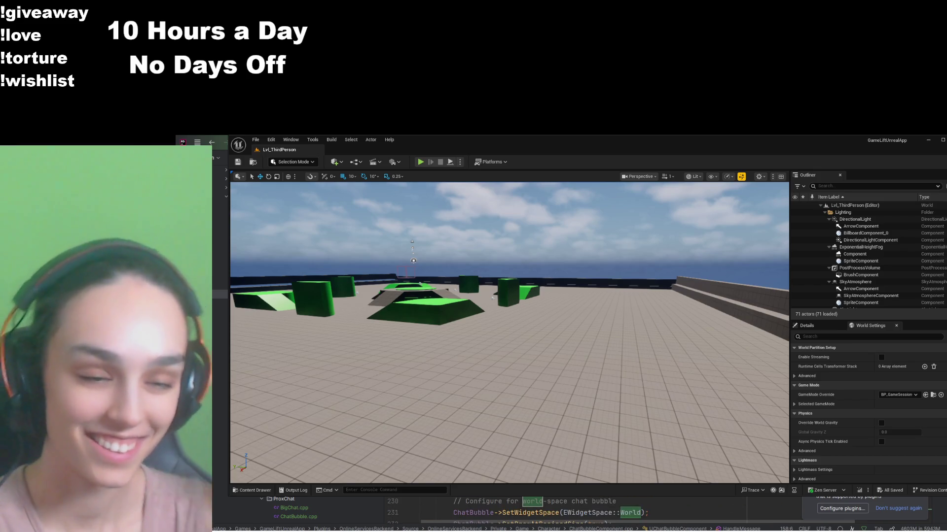
{"action": "scroll", "coordinate": [493, 508], "scroll_direction": "down", "scroll_amount": 5}
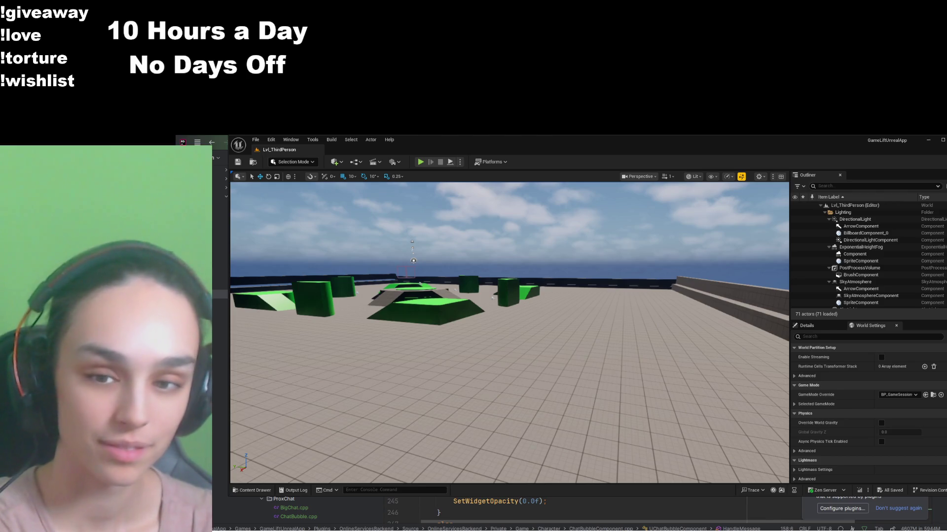
{"action": "scroll", "coordinate": [493, 508], "scroll_direction": "down", "scroll_amount": 7}
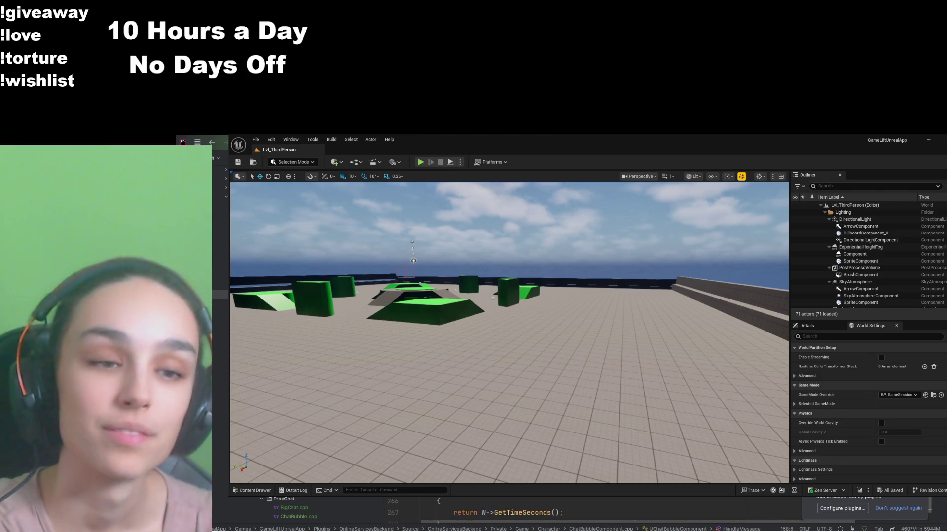
{"action": "scroll", "coordinate": [493, 508], "scroll_direction": "down", "scroll_amount": 3}
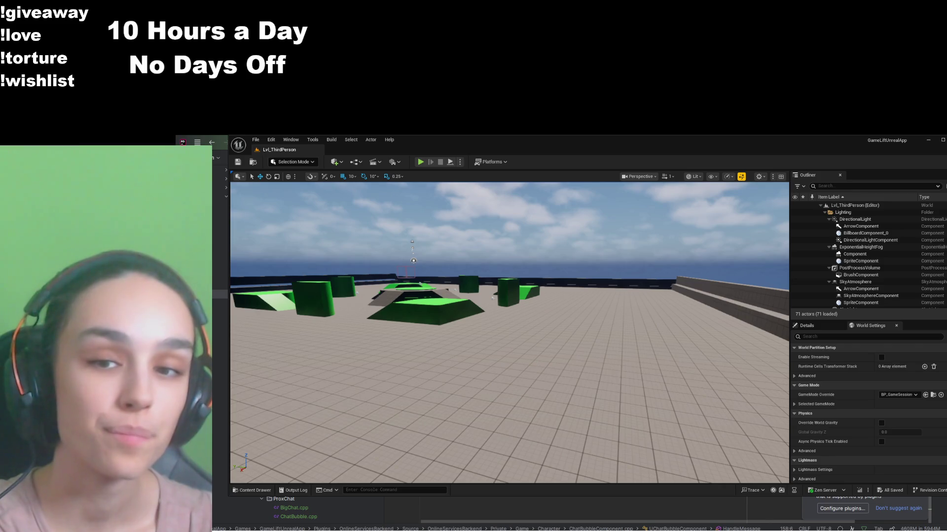
{"action": "scroll", "coordinate": [493, 508], "scroll_direction": "up", "scroll_amount": 15}
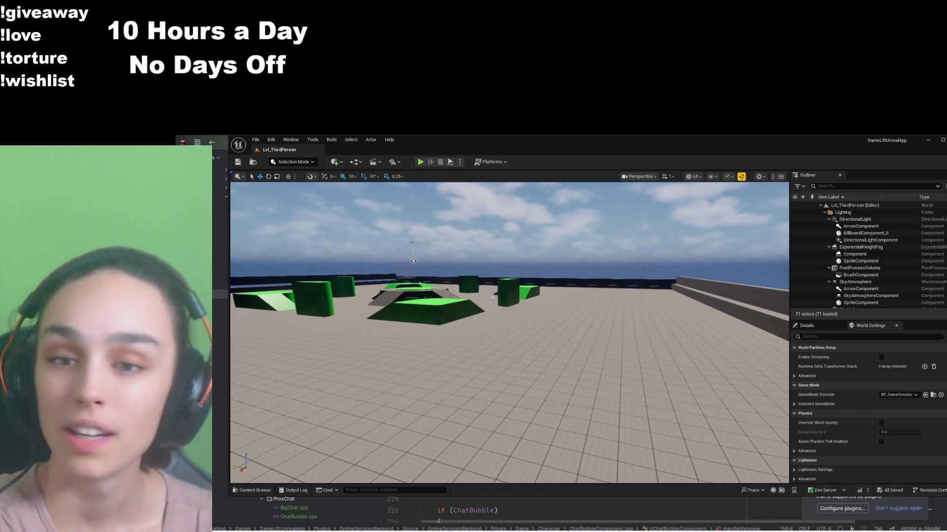
{"action": "scroll", "coordinate": [493, 508], "scroll_direction": "up", "scroll_amount": 20}
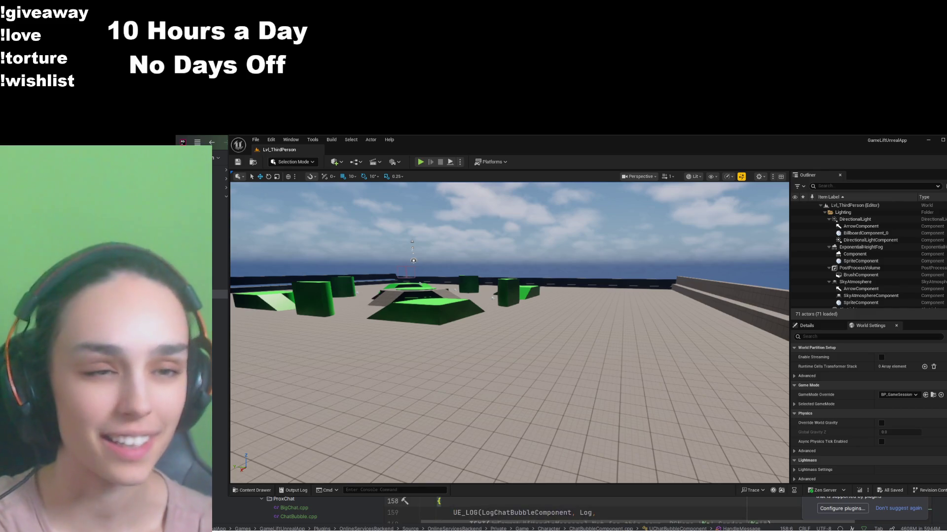
{"action": "scroll", "coordinate": [493, 508], "scroll_direction": "up", "scroll_amount": 8}
{"action": "scroll", "coordinate": [493, 508], "scroll_direction": "up", "scroll_amount": 13}
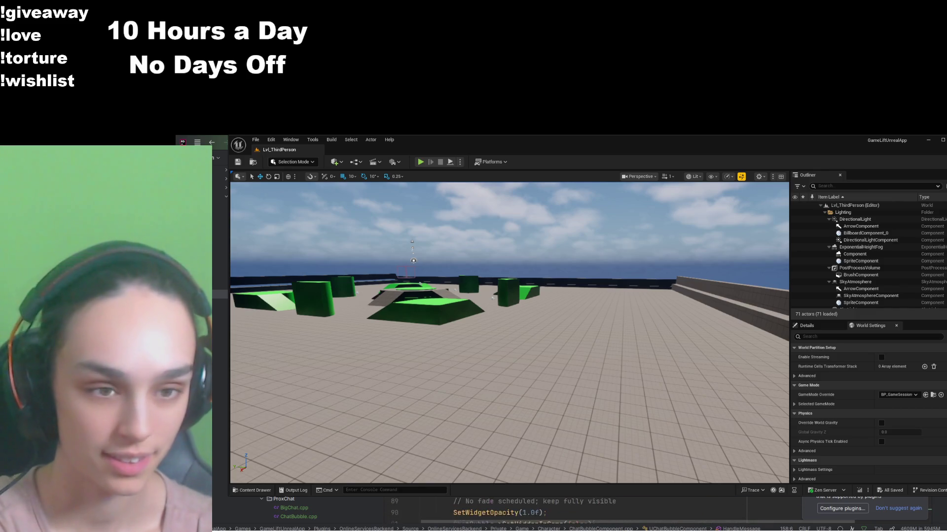
{"action": "scroll", "coordinate": [493, 508], "scroll_direction": "up", "scroll_amount": 14}
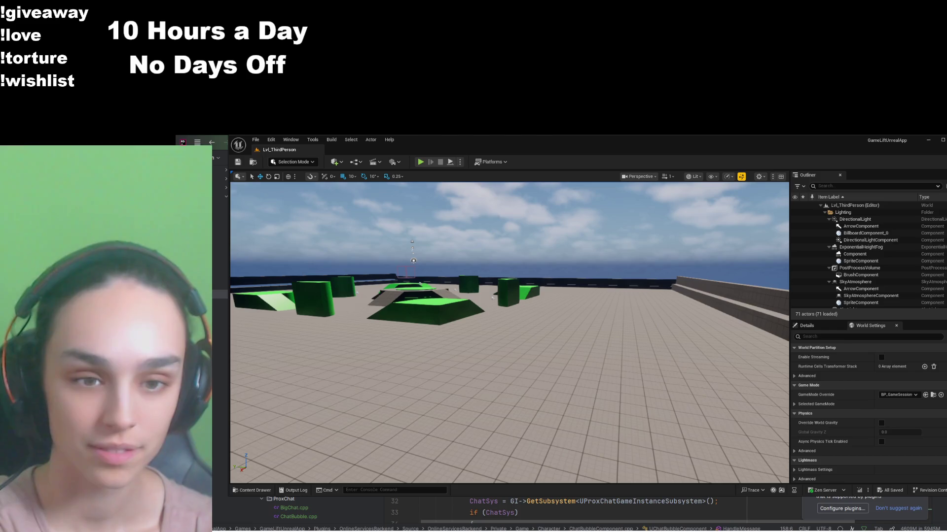
{"action": "scroll", "coordinate": [493, 508], "scroll_direction": "down", "scroll_amount": 20}
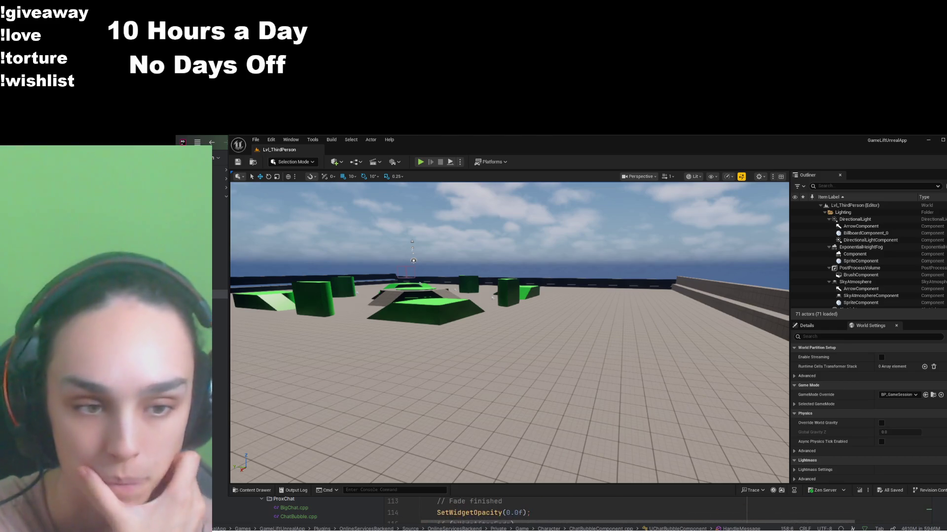
{"action": "scroll", "coordinate": [493, 508], "scroll_direction": "down", "scroll_amount": 14}
{"action": "scroll", "coordinate": [493, 508], "scroll_direction": "down", "scroll_amount": 11}
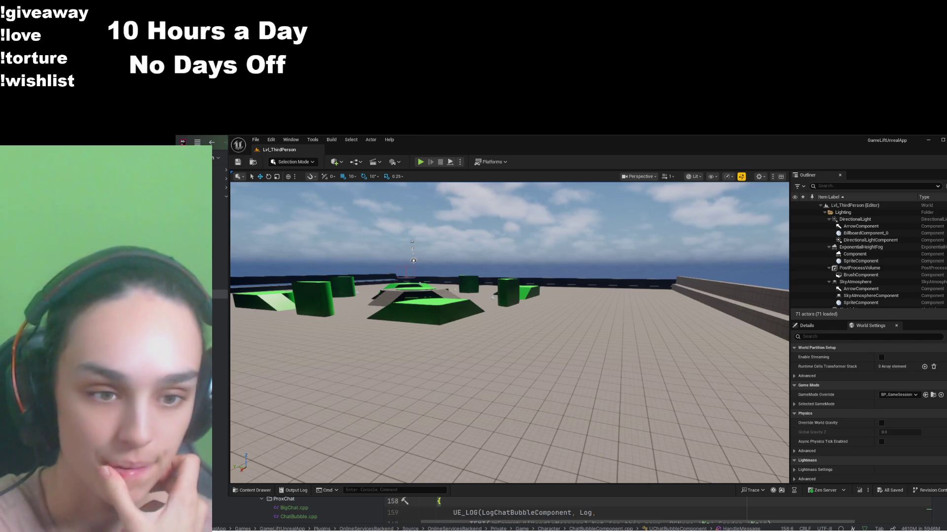
{"action": "scroll", "coordinate": [493, 508], "scroll_direction": "down", "scroll_amount": 15}
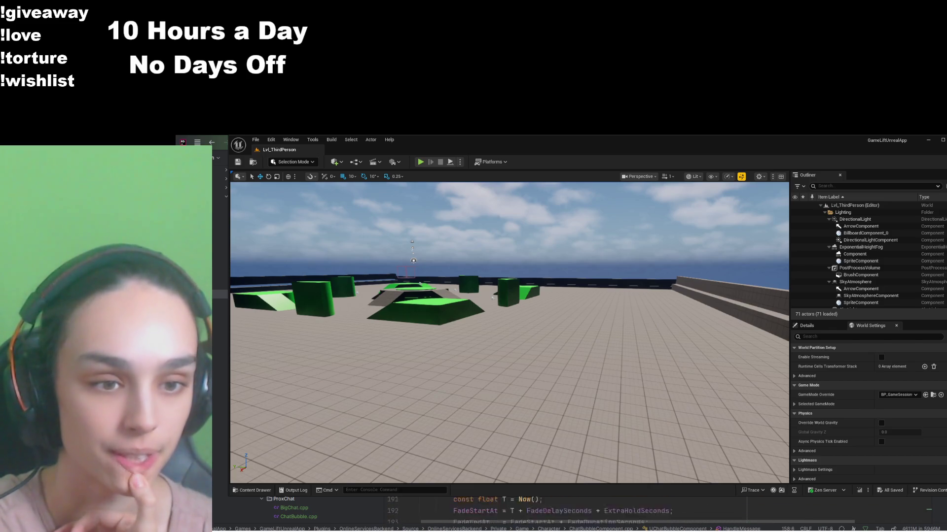
{"action": "scroll", "coordinate": [493, 508], "scroll_direction": "down", "scroll_amount": 10}
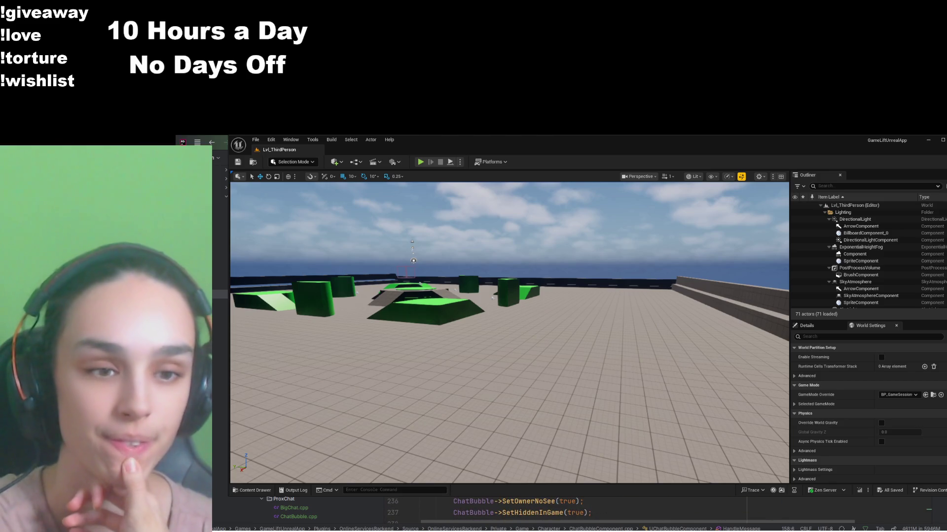
{"action": "scroll", "coordinate": [493, 508], "scroll_direction": "down", "scroll_amount": 1}
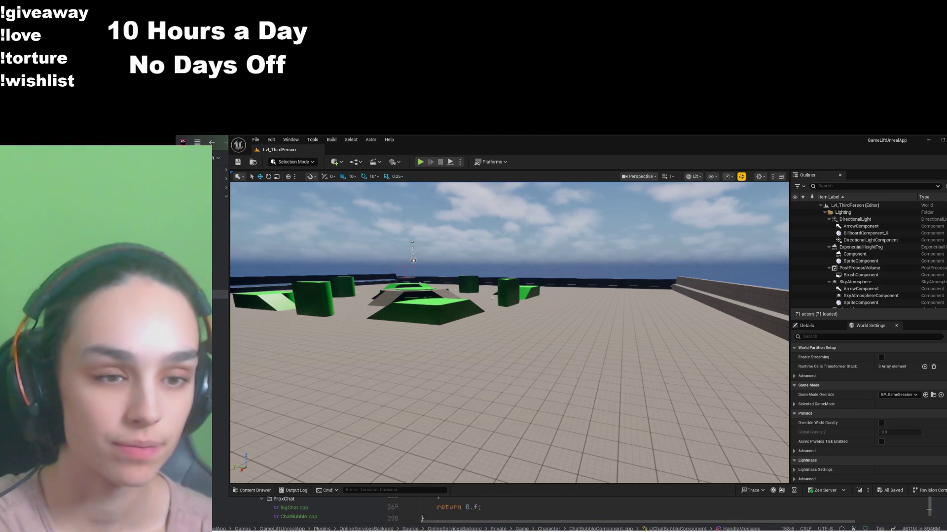
{"action": "scroll", "coordinate": [493, 508], "scroll_direction": "up", "scroll_amount": 15}
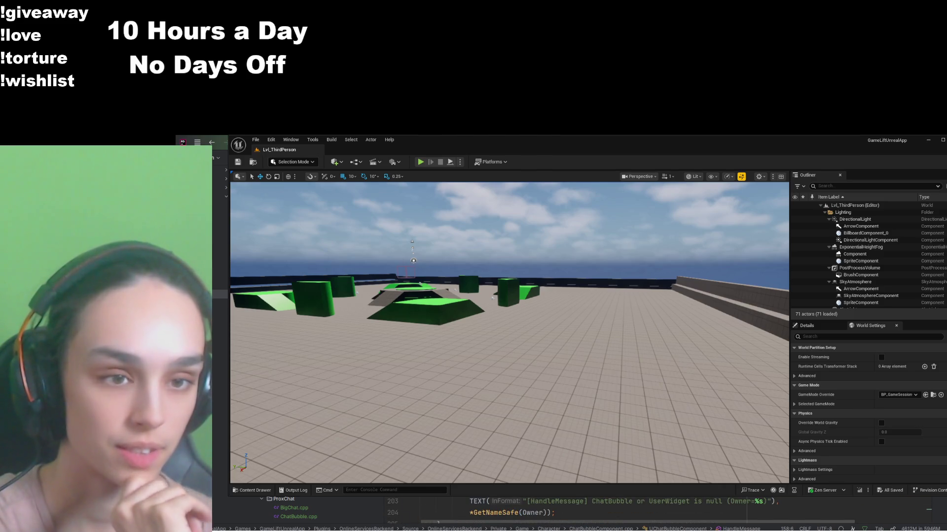
{"action": "scroll", "coordinate": [493, 508], "scroll_direction": "up", "scroll_amount": 8}
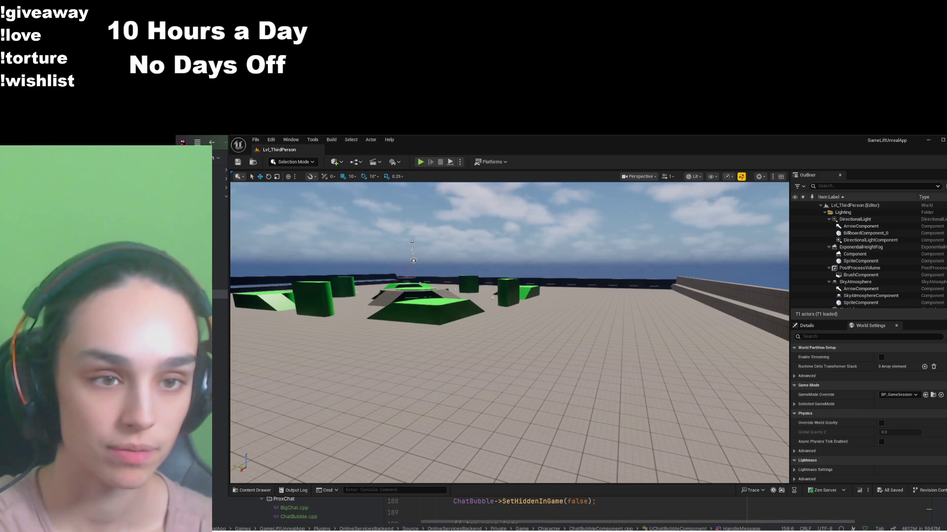
{"action": "scroll", "coordinate": [493, 508], "scroll_direction": "up", "scroll_amount": 9}
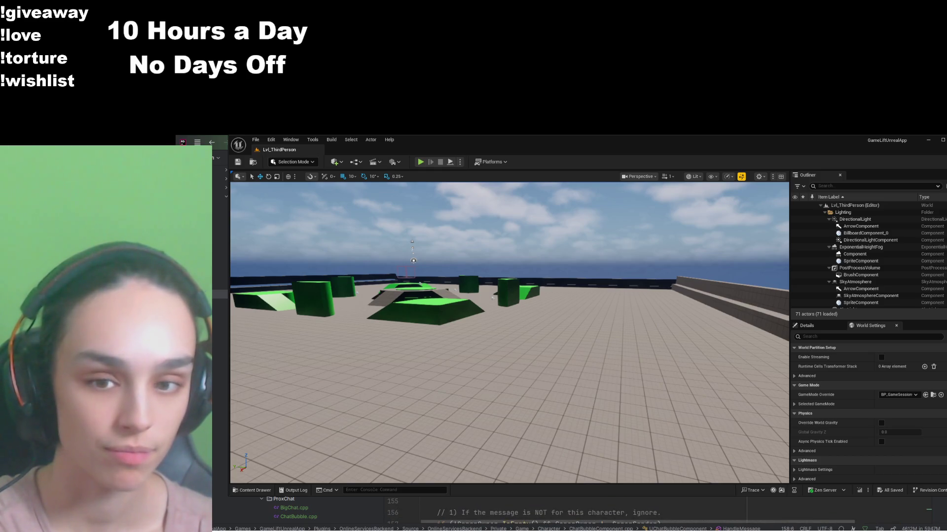
{"action": "scroll", "coordinate": [493, 508], "scroll_direction": "up", "scroll_amount": 3}
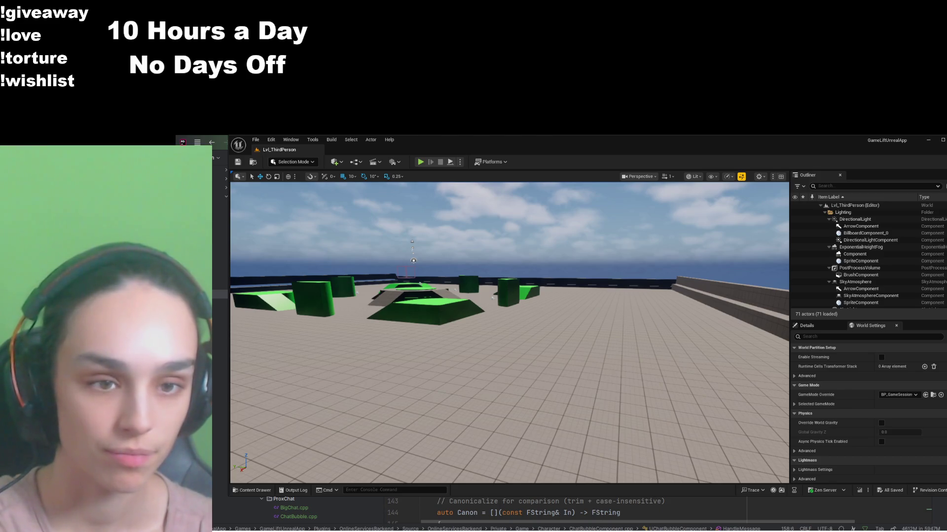
{"action": "scroll", "coordinate": [493, 507], "scroll_direction": "down", "scroll_amount": 5}
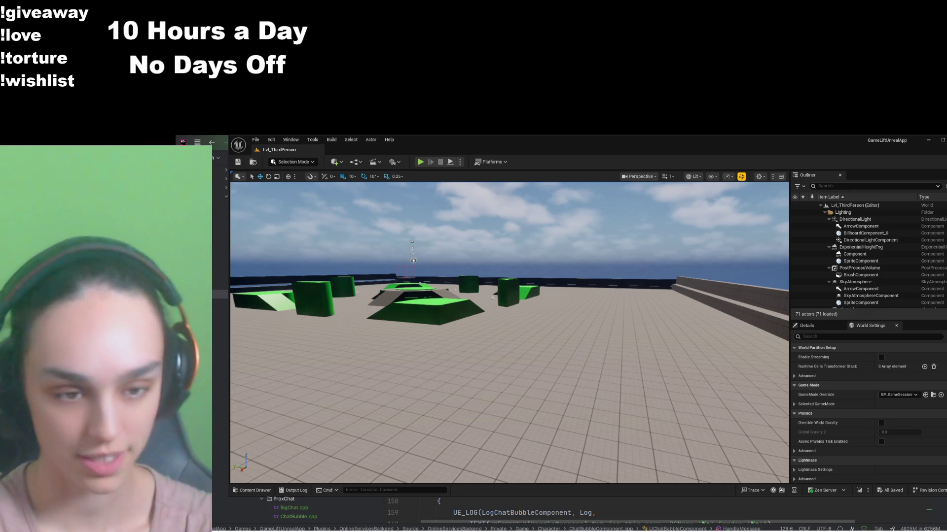
{"action": "scroll", "coordinate": [567, 510], "scroll_direction": "down", "scroll_amount": 6}
{"action": "scroll", "coordinate": [567, 511], "scroll_direction": "down", "scroll_amount": 3}
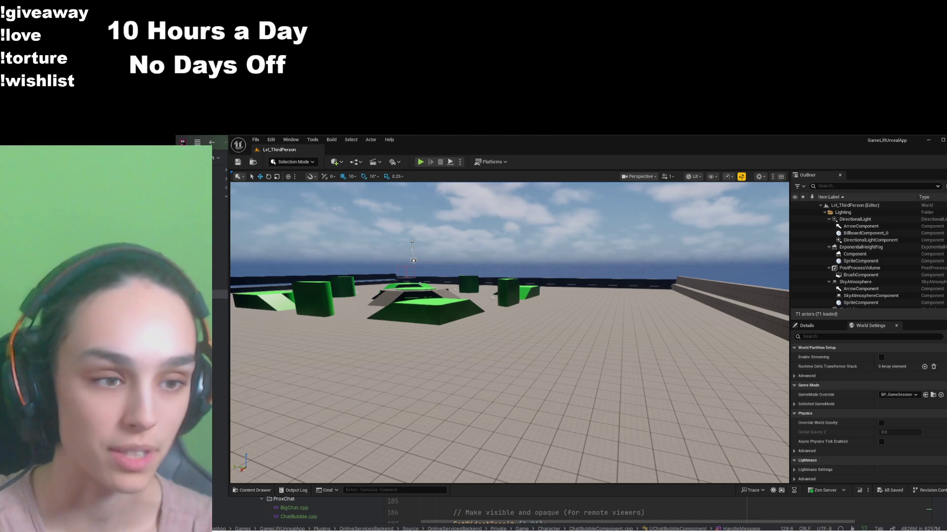
{"action": "key", "text": "F3"}
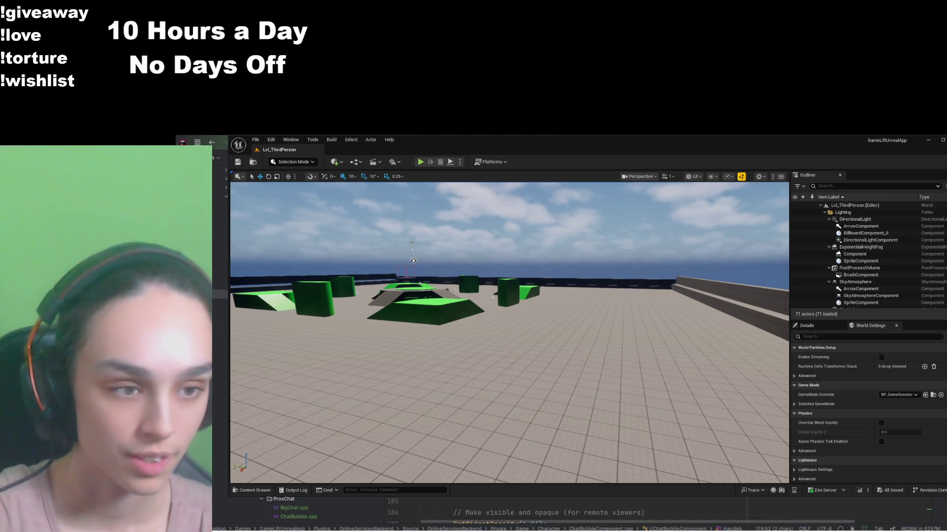
{"action": "key", "text": "Escape"}
{"action": "key", "text": "ctrl+Right"}
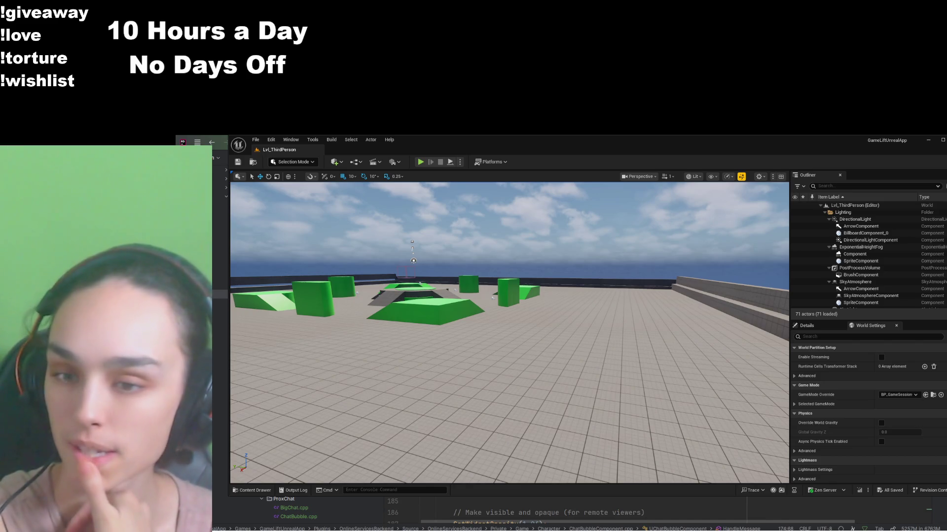
{"action": "left_click", "coordinate": [252, 490]}
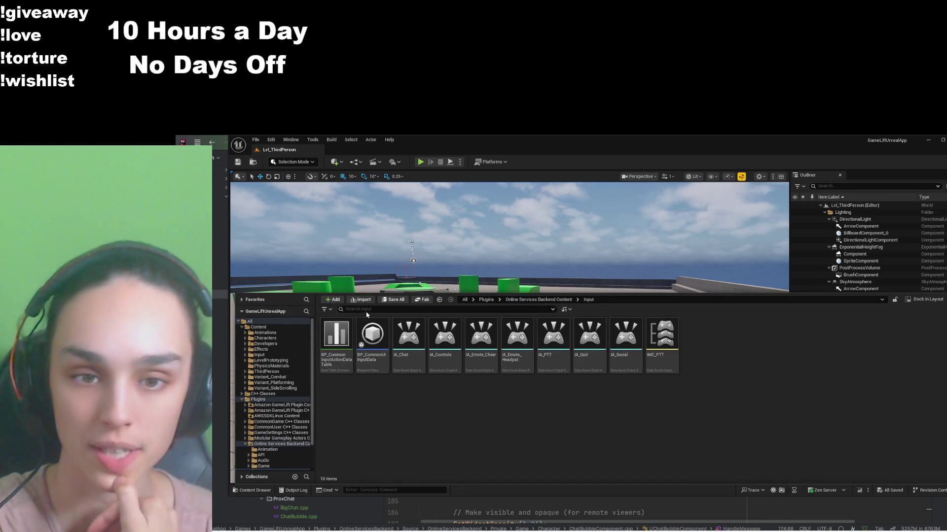
Step: Open BP_ThirdPersonCharacter from the Content folder and filter its properties by 'IA_'
{"action": "left_click", "coordinate": [276, 328]}
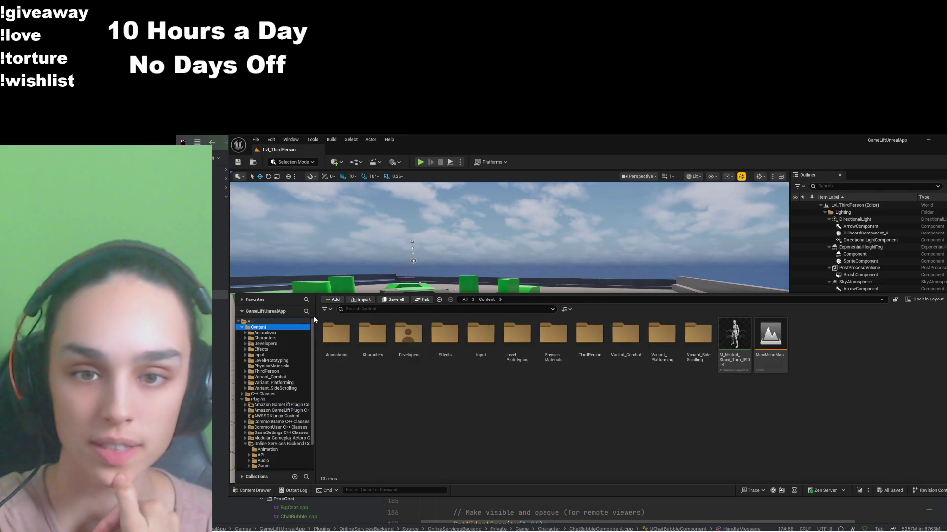
{"action": "type", "text": "thir"}
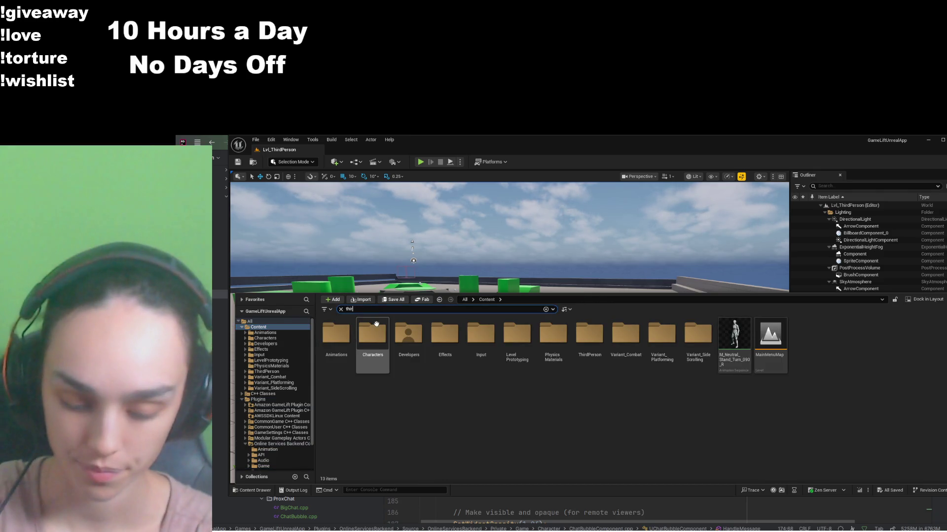
{"action": "type", "text": "d"}
{"action": "left_click", "coordinate": [339, 351]}
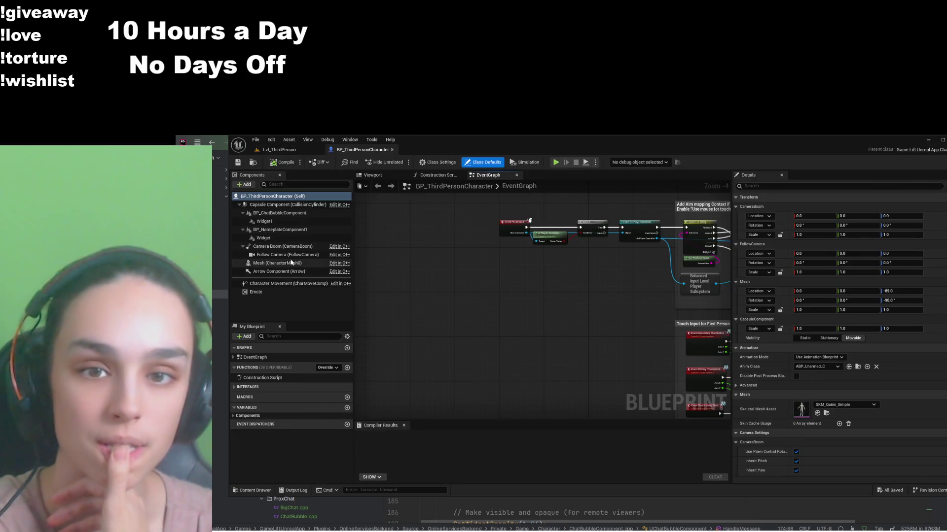
{"action": "left_click", "coordinate": [797, 187]}
{"action": "type", "text": "IA_"}
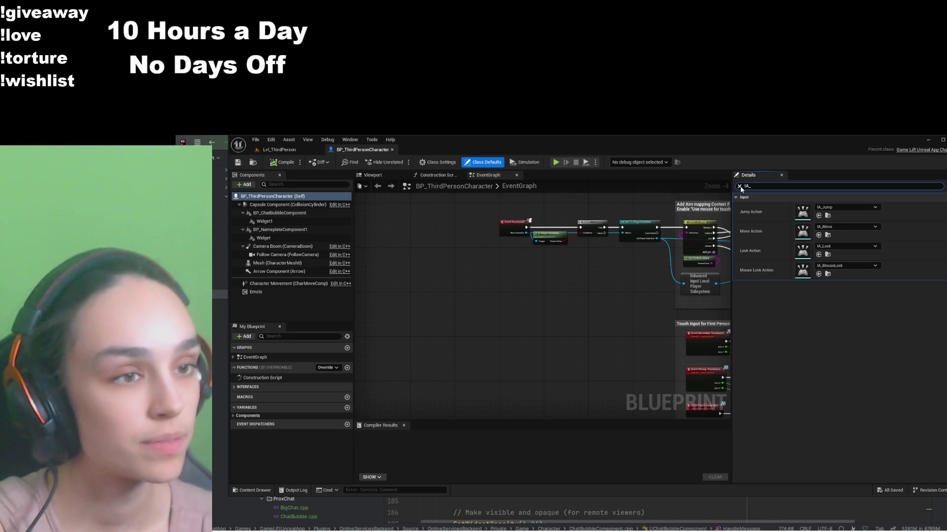
Step: Browse Plugins > Online Services Backend Content > Game and open BP_OSB_PlayerController
{"action": "left_click", "coordinate": [250, 488]}
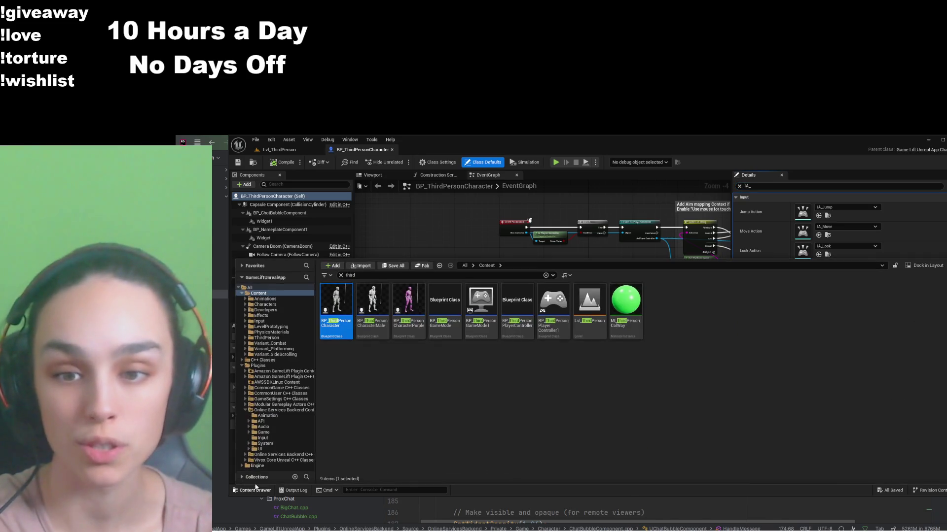
{"action": "left_click", "coordinate": [396, 276]}
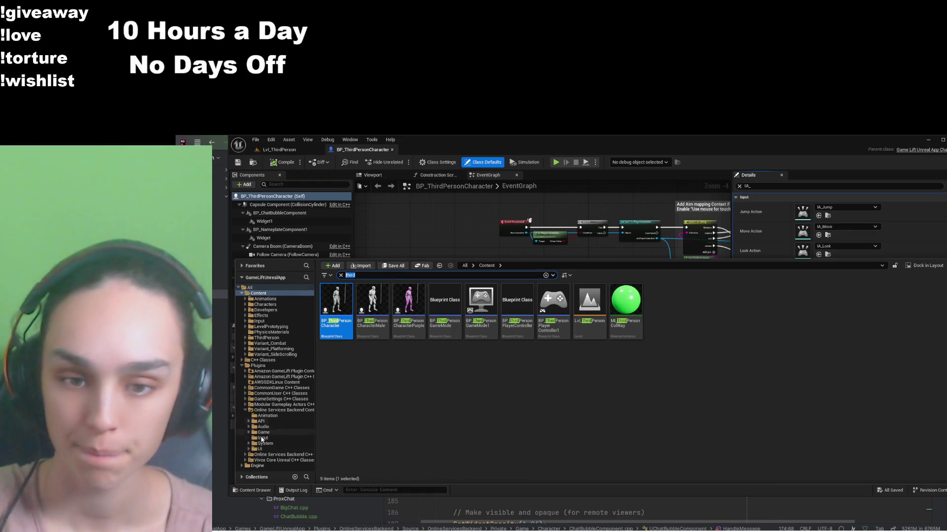
{"action": "left_click", "coordinate": [258, 366]}
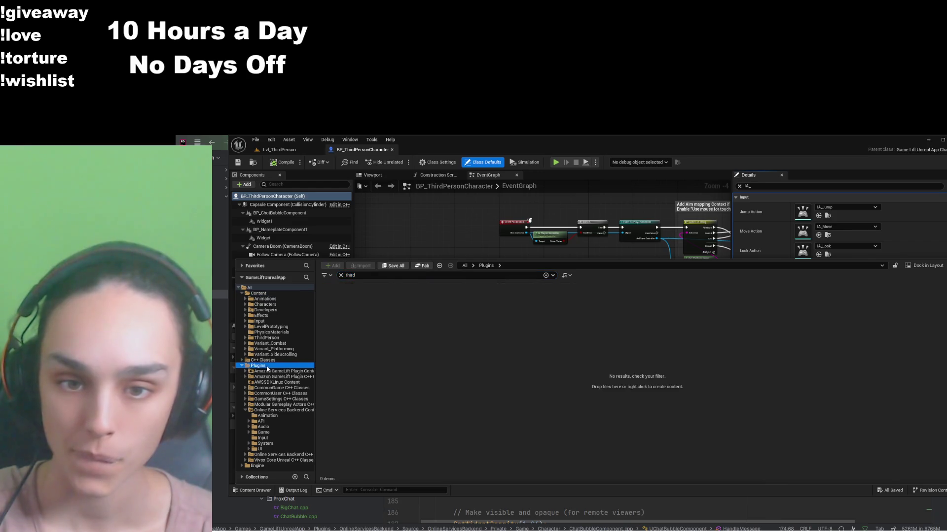
{"action": "left_click", "coordinate": [341, 276]}
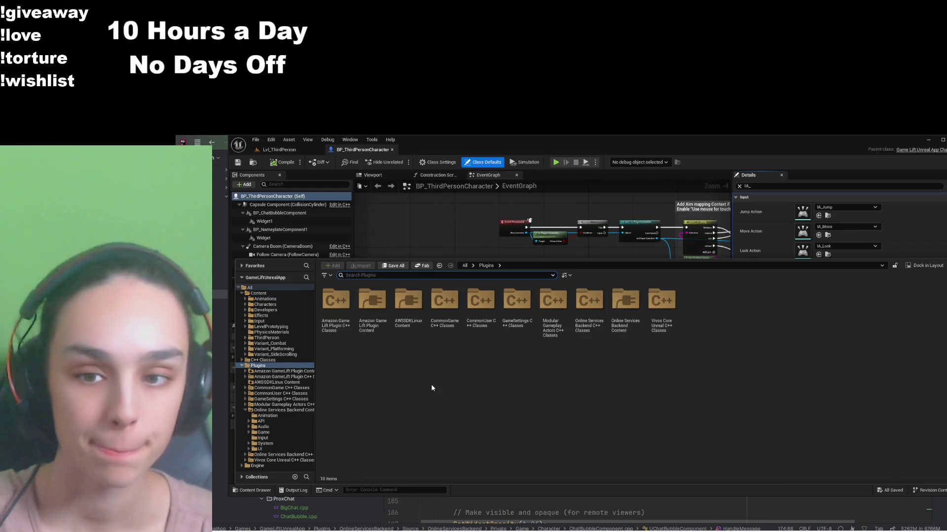
{"action": "double_click", "coordinate": [625, 302]}
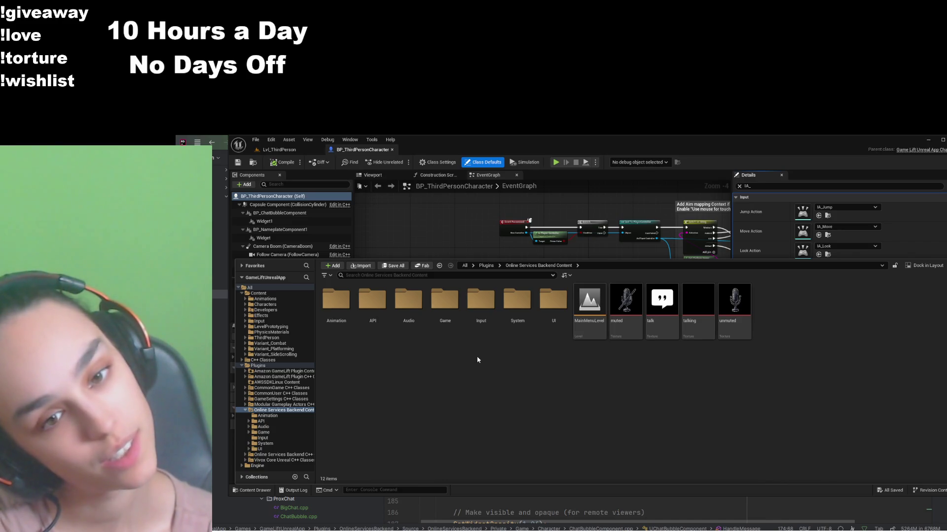
{"action": "double_click", "coordinate": [444, 301]}
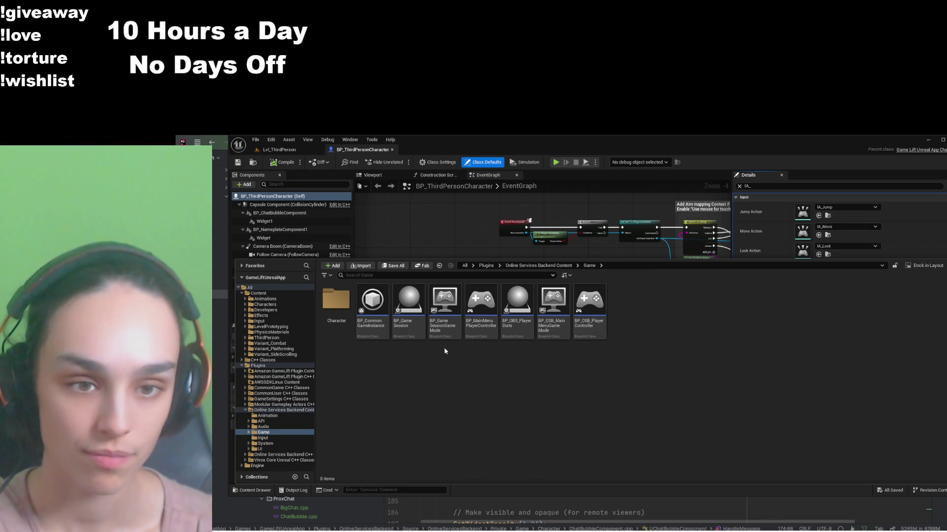
{"action": "left_click", "coordinate": [600, 335]}
{"action": "double_click", "coordinate": [600, 336]}
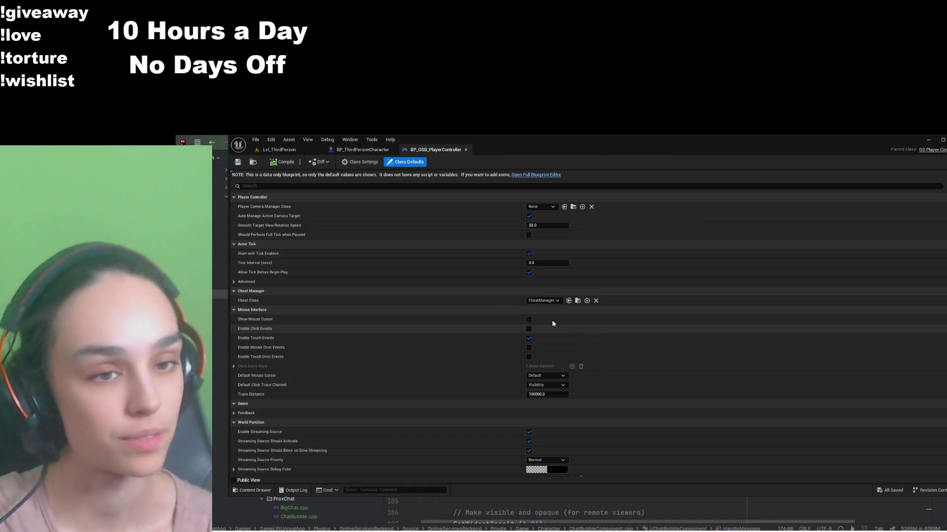
Step: Filter the controller defaults by 'IA_' and assign IA_Social from the plugin's Input folder to IA Social
{"action": "left_click", "coordinate": [365, 185]}
{"action": "type", "text": "IA_"}
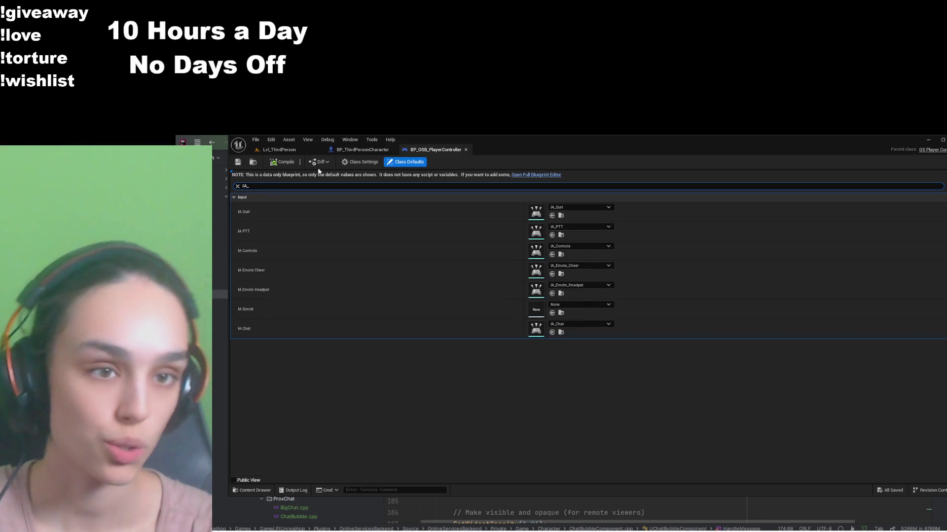
{"action": "left_click", "coordinate": [571, 308]}
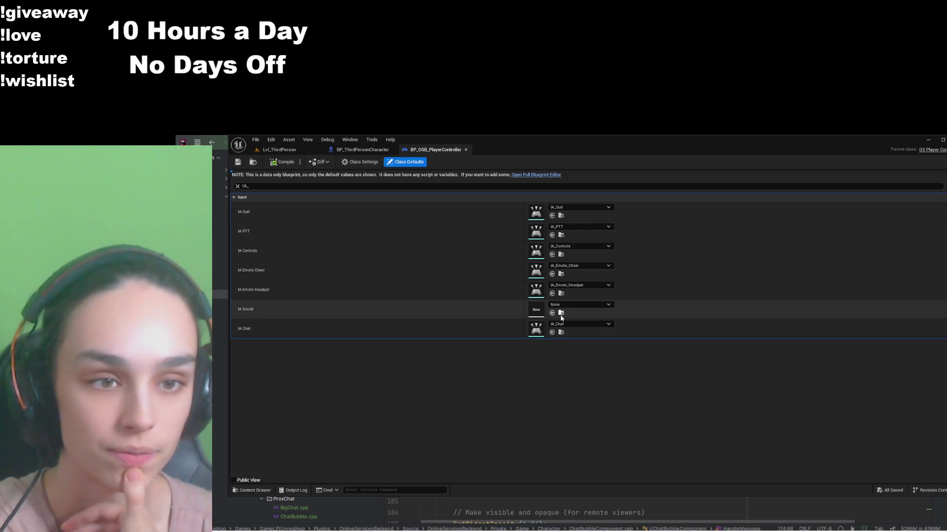
{"action": "key", "text": "ctrl+space"}
{"action": "left_click", "coordinate": [539, 268]}
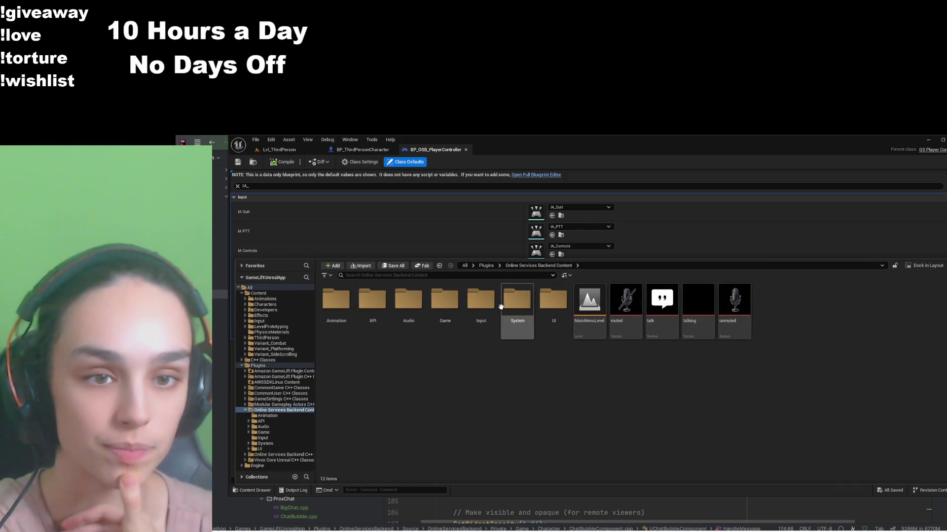
{"action": "double_click", "coordinate": [491, 306]}
{"action": "left_click", "coordinate": [617, 304]}
{"action": "double_click", "coordinate": [617, 304]}
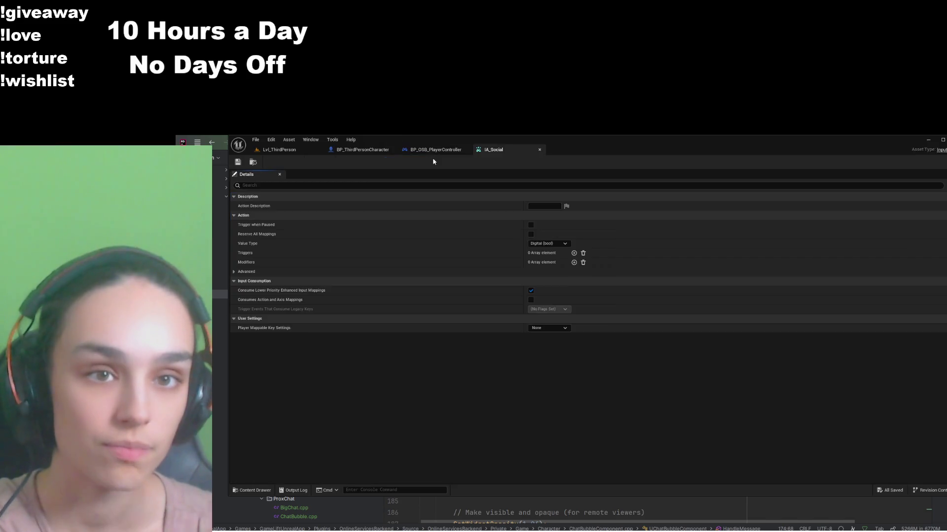
{"action": "left_click", "coordinate": [433, 150]}
{"action": "left_click", "coordinate": [552, 316]}
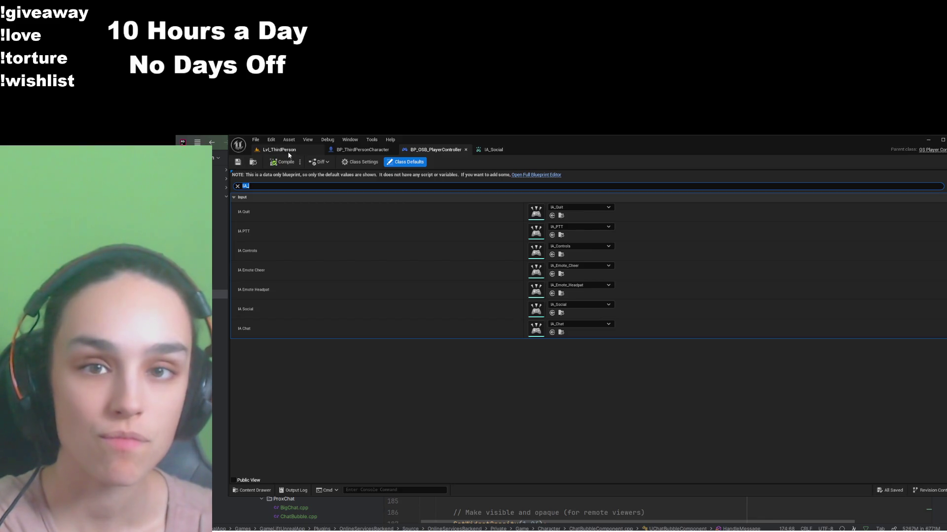
Step: Check the Lvl_ThirdPerson level and IA_Social asset, then filter the controller defaults by 'soci'
{"action": "left_click", "coordinate": [304, 151]}
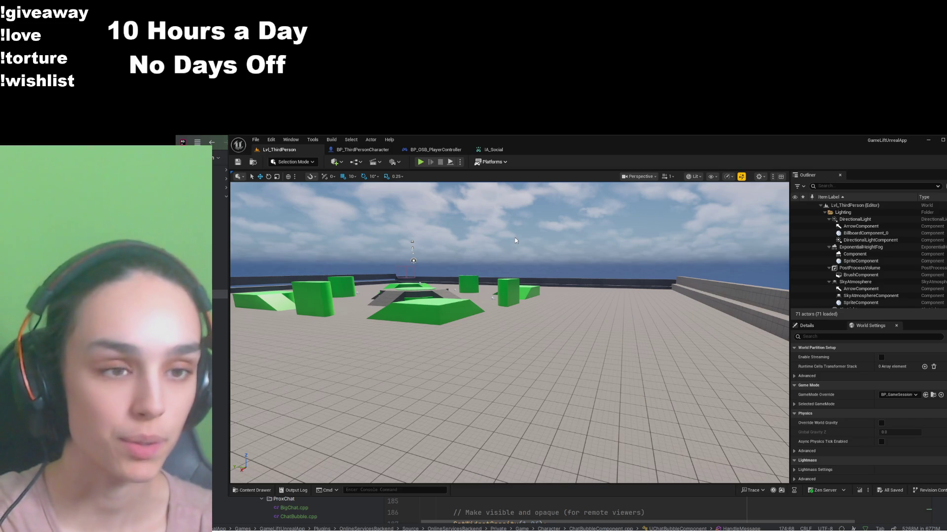
{"action": "left_click", "coordinate": [492, 149]}
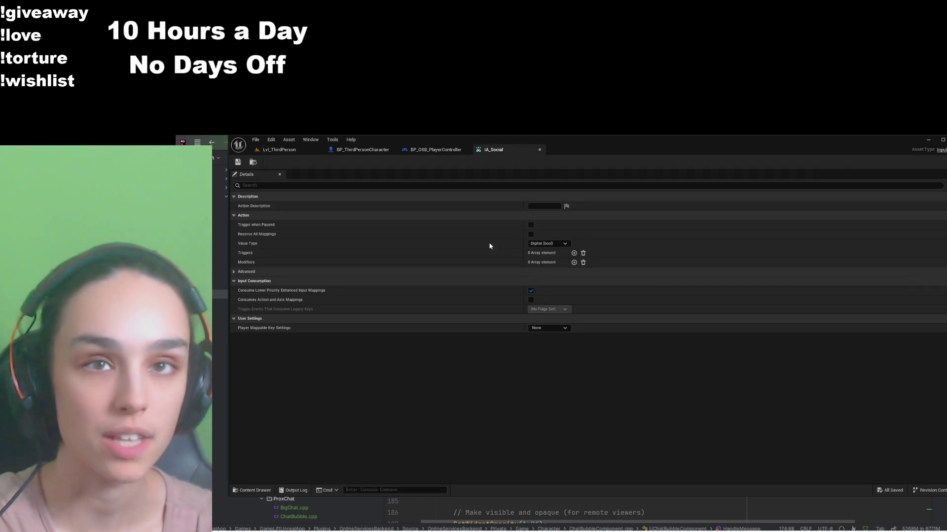
{"action": "left_click", "coordinate": [444, 152]}
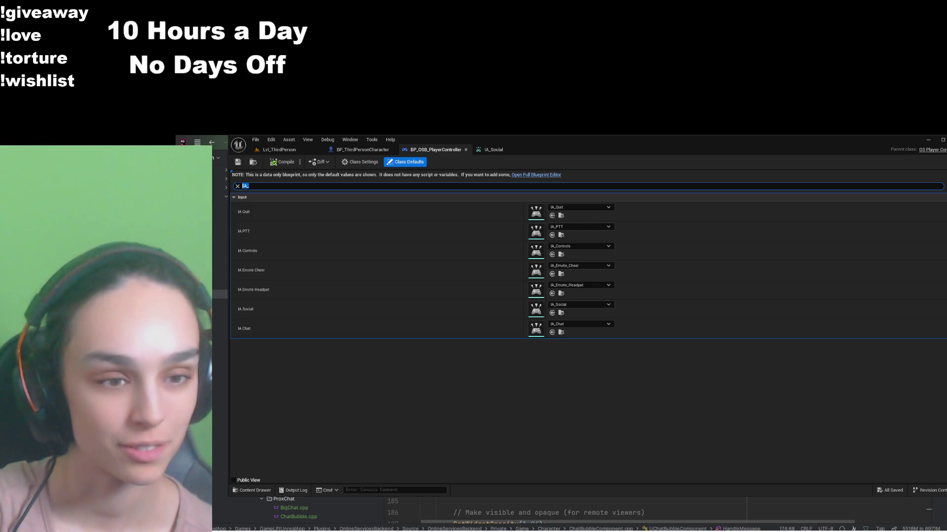
{"action": "key", "text": "alt+Tab"}
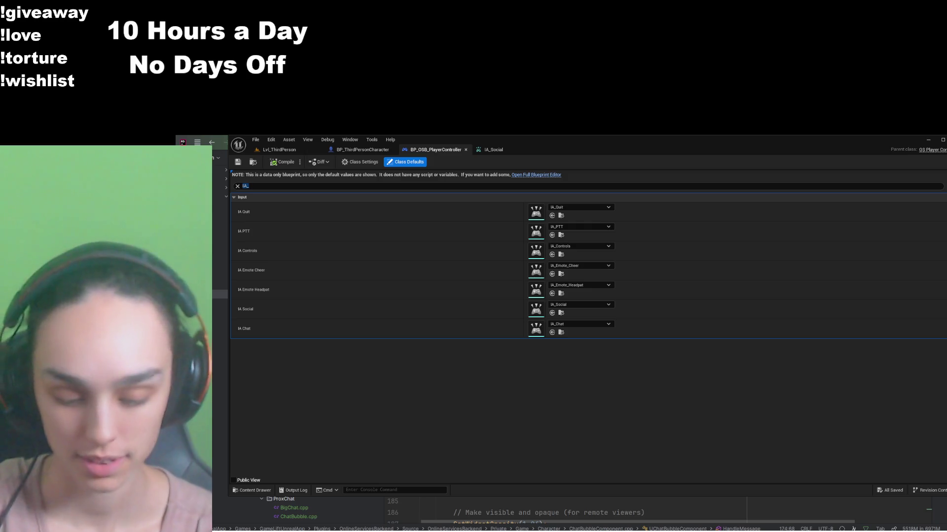
{"action": "left_click", "coordinate": [298, 189]}
{"action": "type", "text": "soc"}
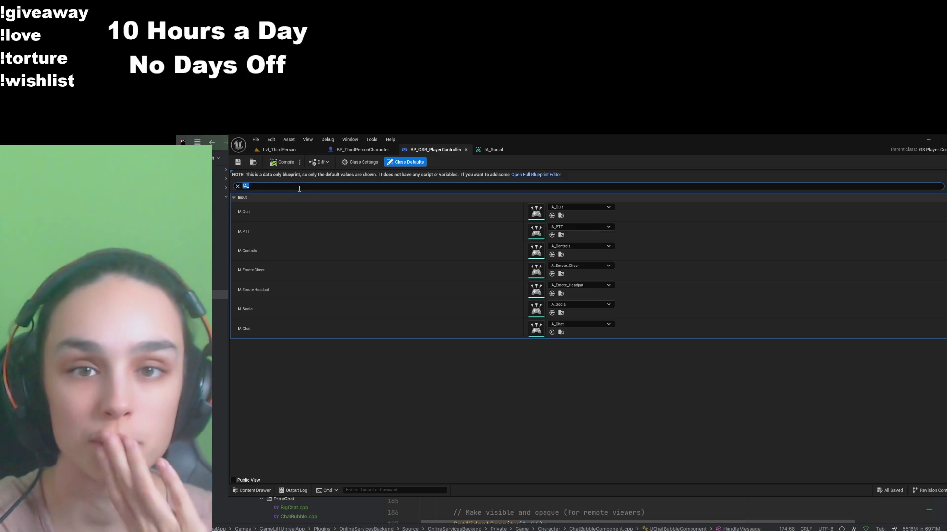
{"action": "type", "text": "i"}
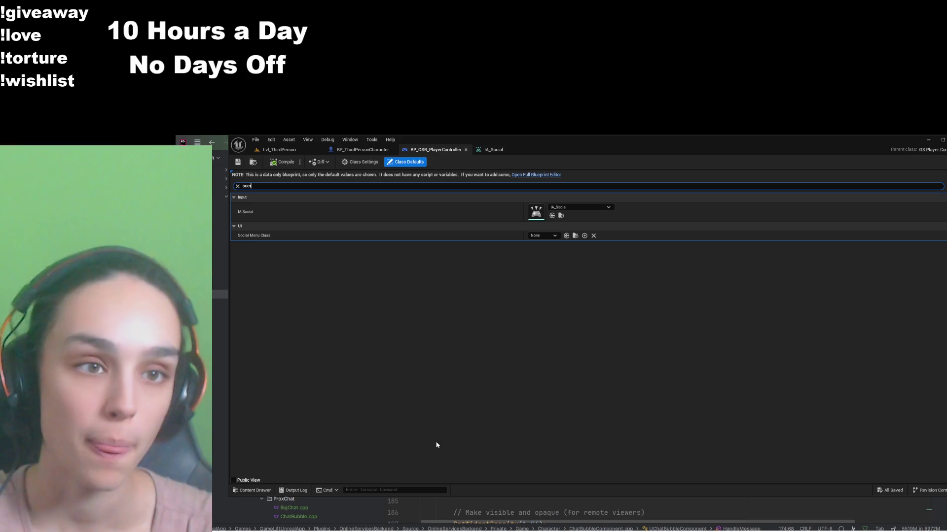
Step: Choose WBP_BigChat for Social Menu Class, save BP_OSB_PlayerController, and return to Lvl_ThirdPerson
{"action": "left_click", "coordinate": [564, 235]}
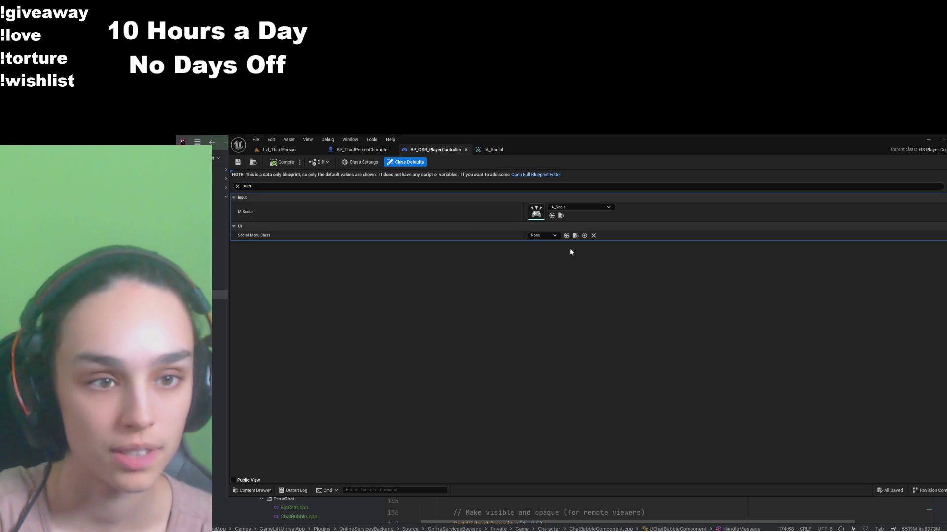
{"action": "left_click", "coordinate": [566, 235]}
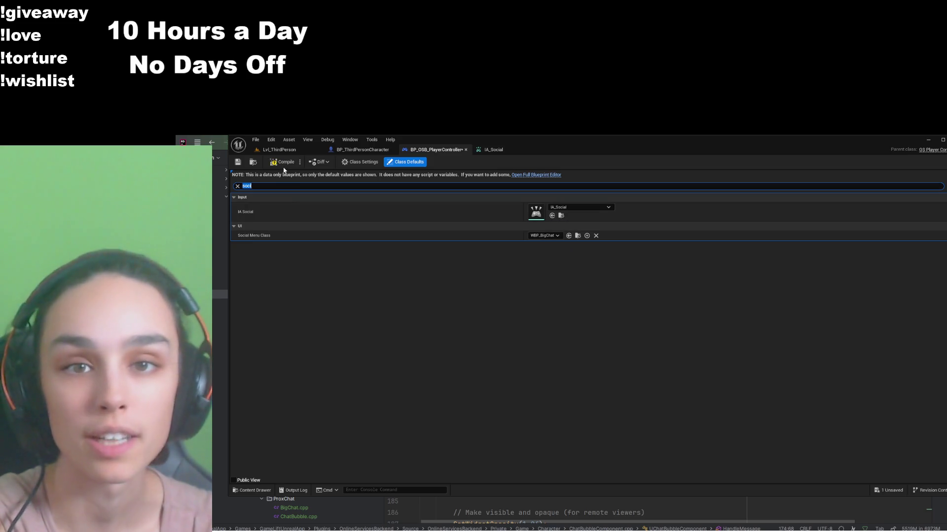
{"action": "left_click", "coordinate": [238, 162]}
{"action": "left_click", "coordinate": [279, 150]}
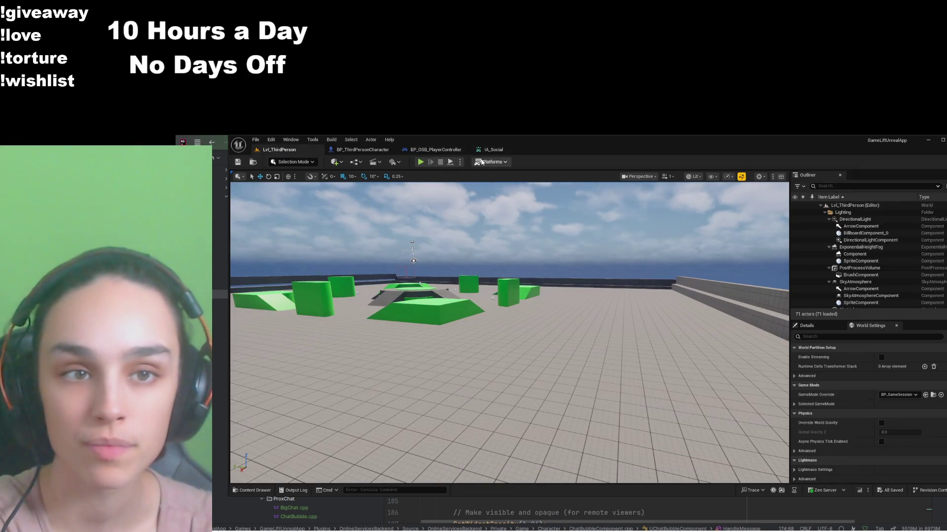
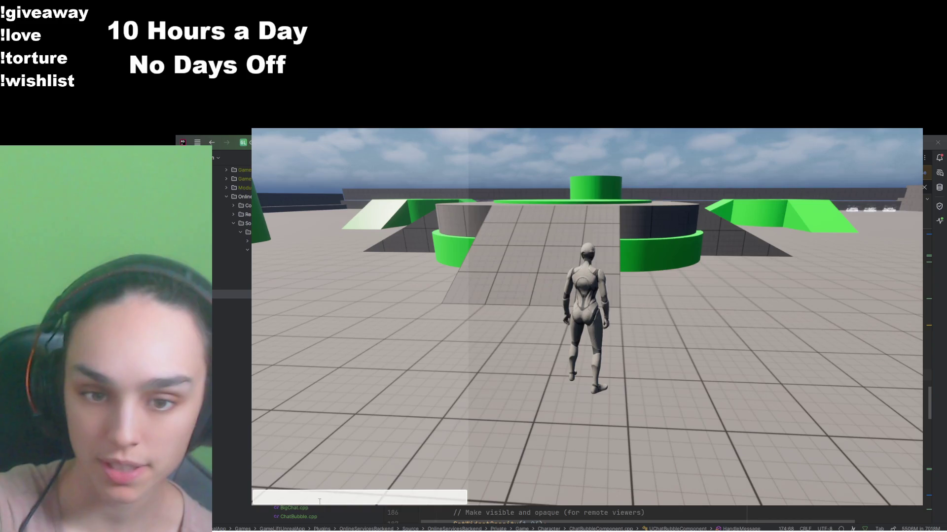
Step: Toggle the in-game pause menu and chat input with Escape and Return, ending with chat open
{"action": "left_click", "coordinate": [395, 496]}
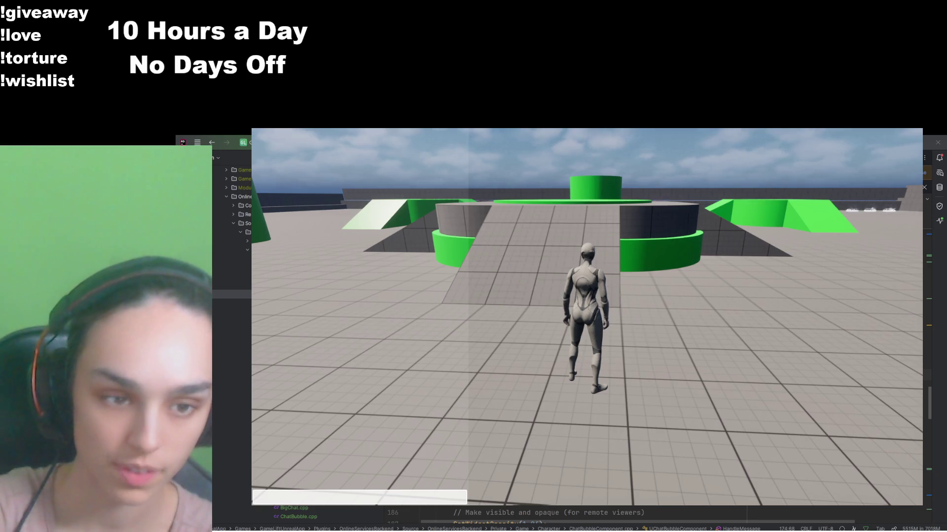
{"action": "key", "text": "Escape"}
{"action": "key", "text": "Escape"}
{"action": "key", "text": "Return"}
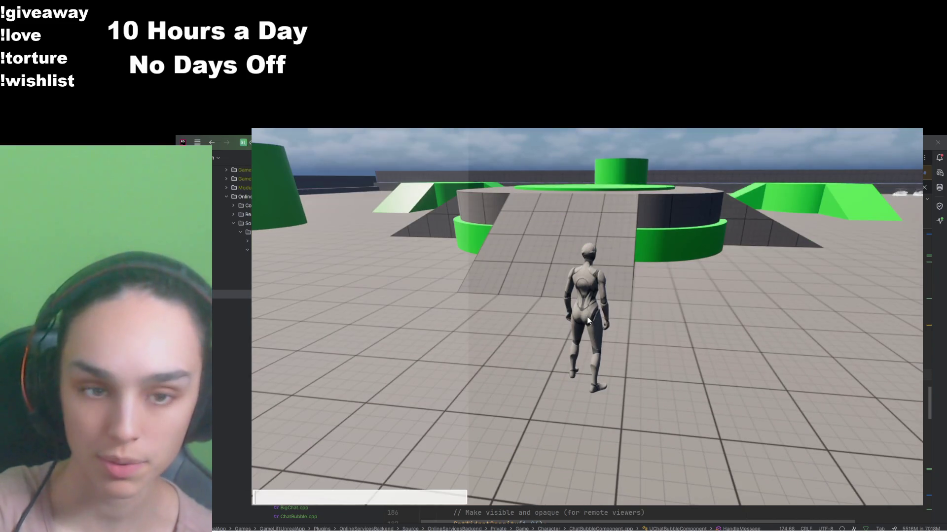
{"action": "key", "text": "Escape"}
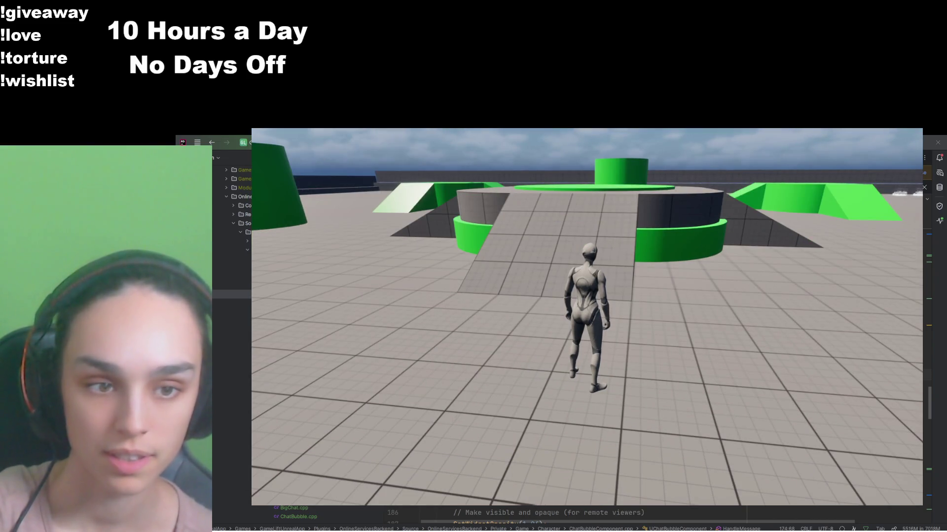
{"action": "key", "text": "Escape"}
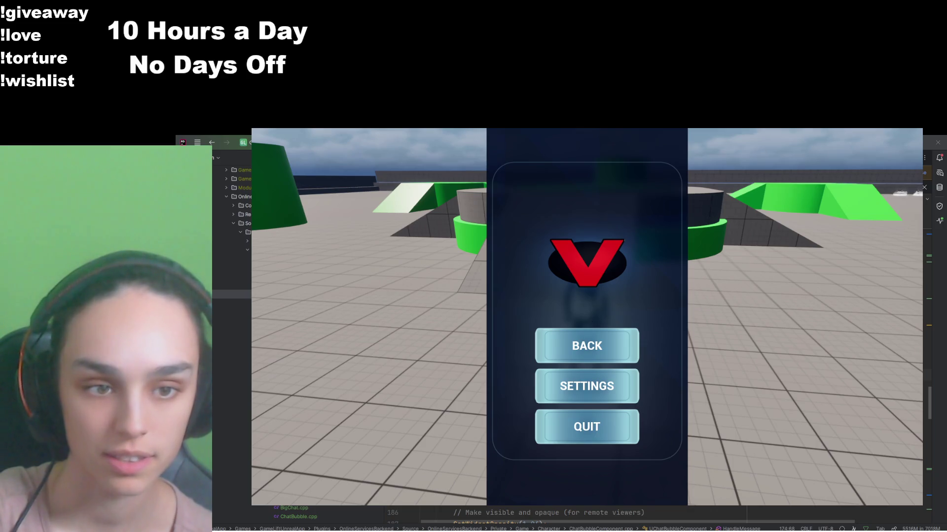
{"action": "key", "text": "Escape"}
{"action": "key", "text": "Return"}
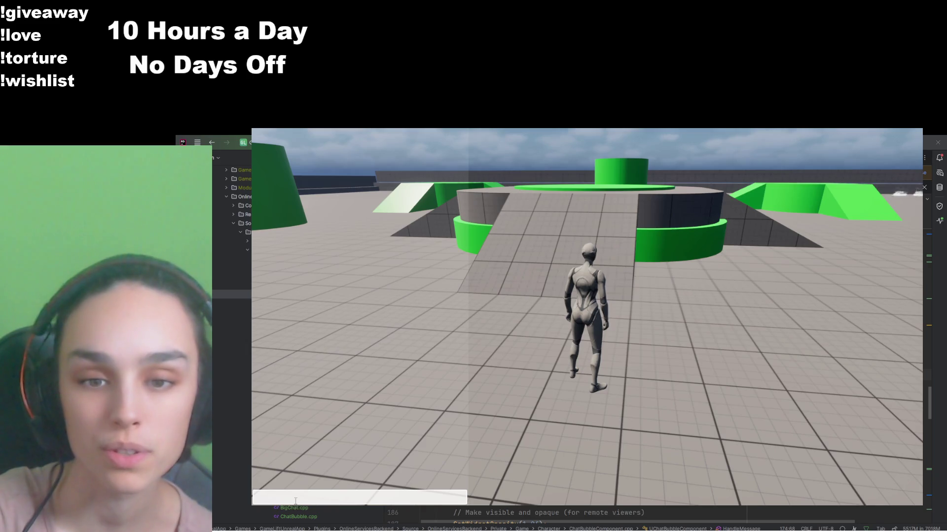
{"action": "key", "text": "Escape"}
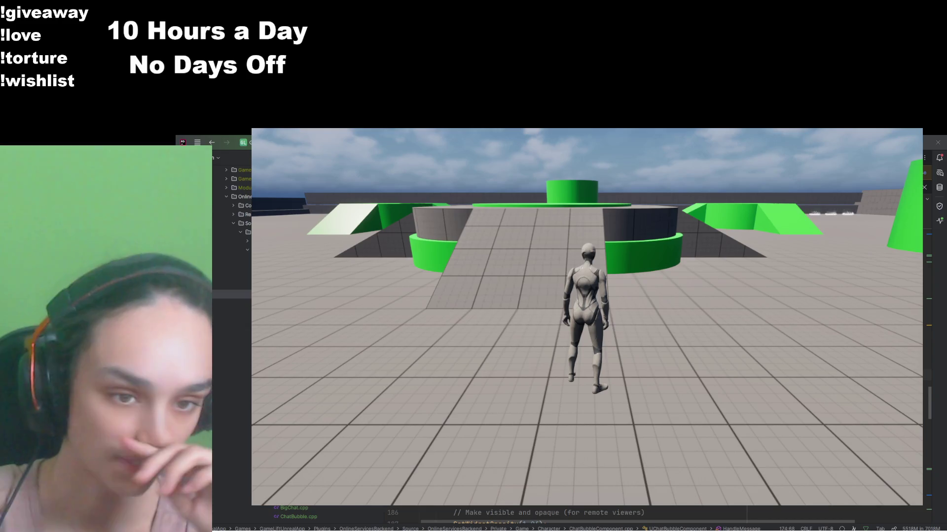
{"action": "key", "text": "Return"}
Step: Type the test text 'wdwdwd' into the in-game chat input without sending it
{"action": "type", "text": "wdwd"}
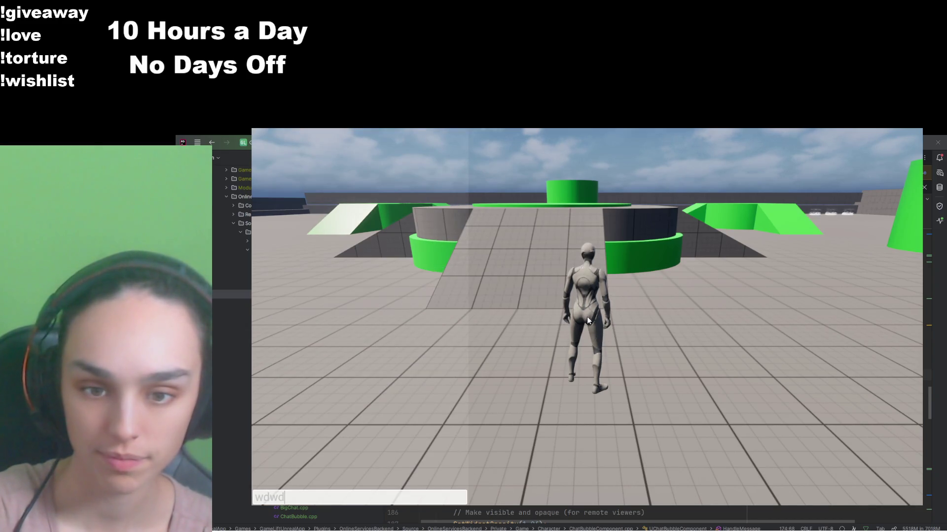
{"action": "type", "text": "wd"}
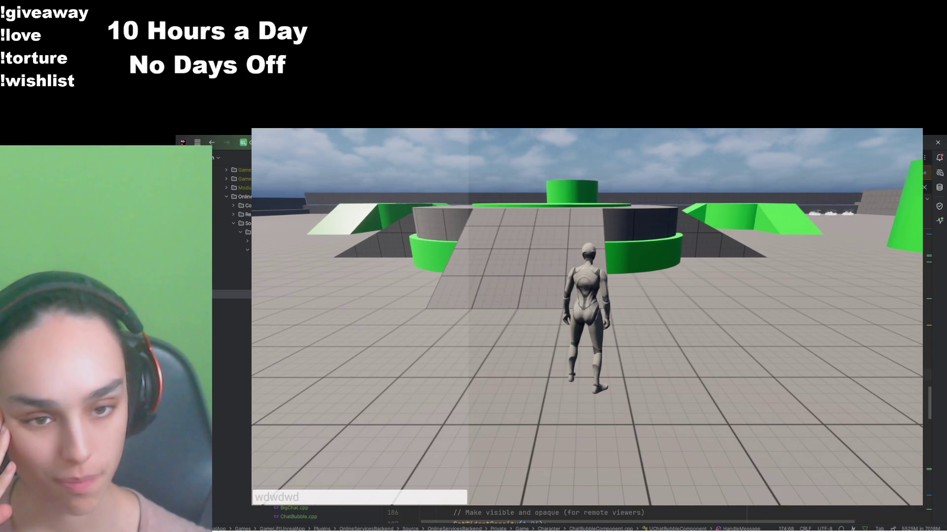
{"action": "key", "text": "Up"}
{"action": "key", "text": "Up"}
{"action": "key", "text": "Home"}
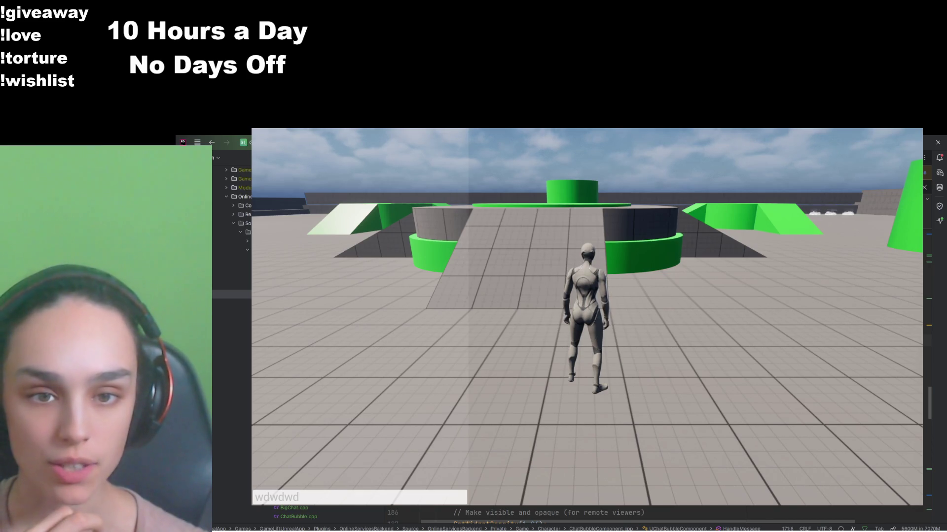
{"action": "scroll", "coordinate": [232, 321], "scroll_direction": "down", "scroll_amount": 5}
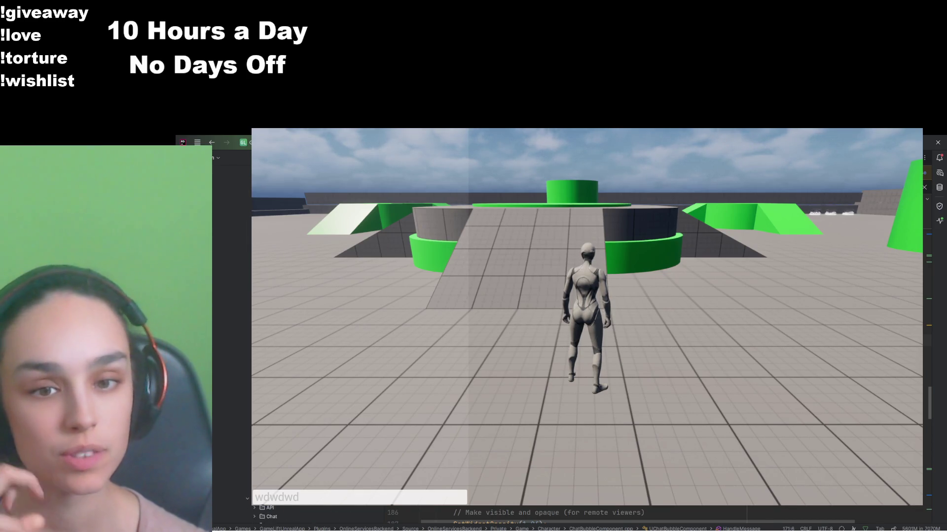
Step: Open BigChat.cpp at the UBigChat::AppendRow code and bring Rider in front of the game
{"action": "double_click", "coordinate": [232, 374]}
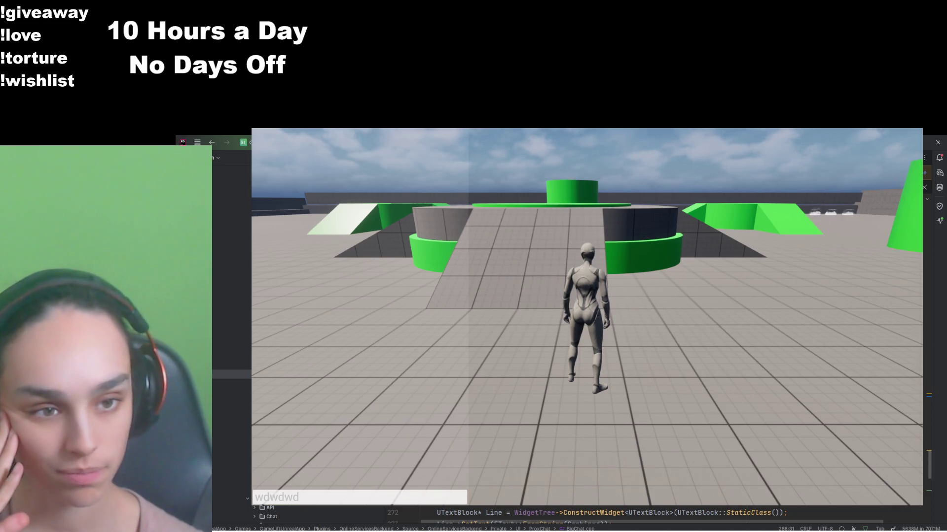
{"action": "scroll", "coordinate": [567, 515], "scroll_direction": "down", "scroll_amount": 9}
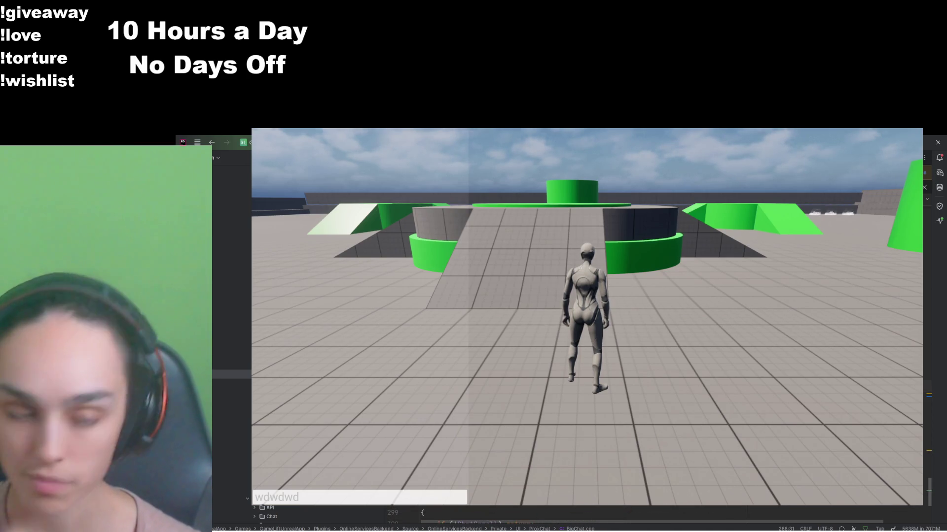
{"action": "scroll", "coordinate": [567, 515], "scroll_direction": "down", "scroll_amount": 4}
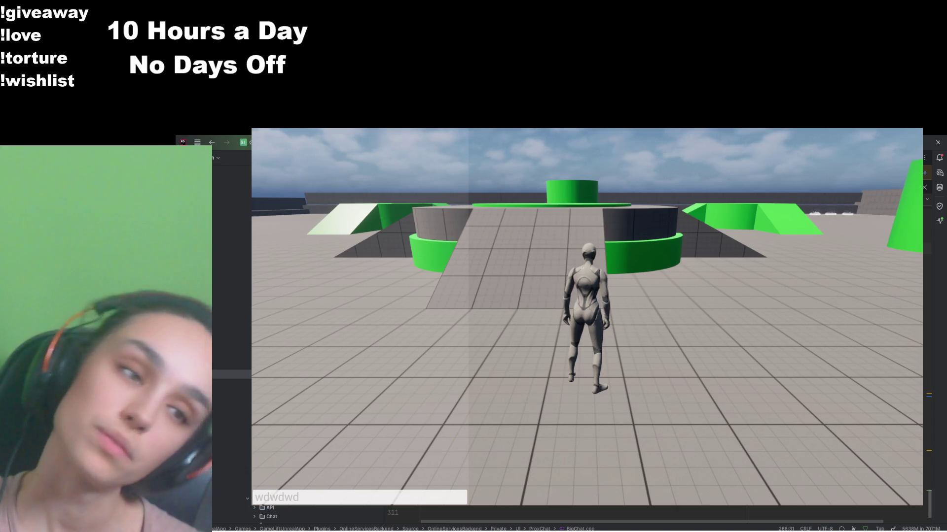
{"action": "scroll", "coordinate": [567, 515], "scroll_direction": "up", "scroll_amount": 9}
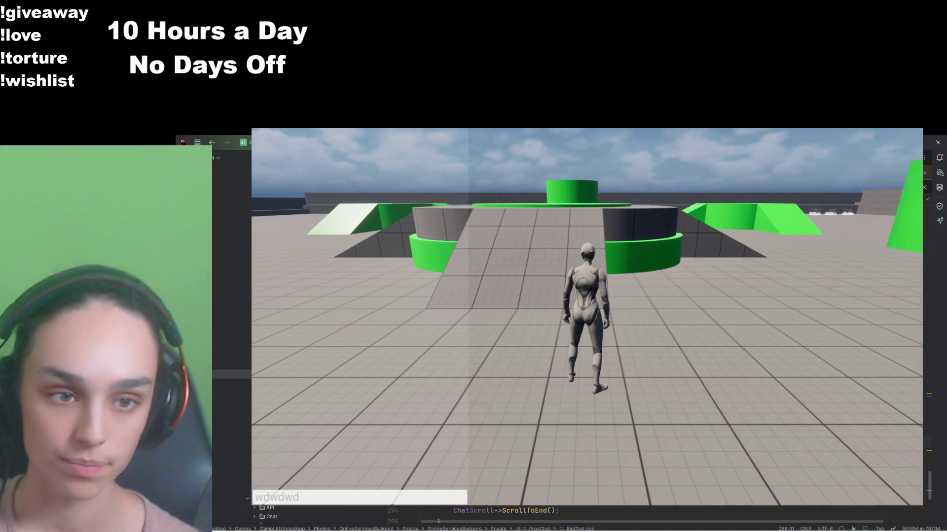
{"action": "scroll", "coordinate": [567, 515], "scroll_direction": "up", "scroll_amount": 3}
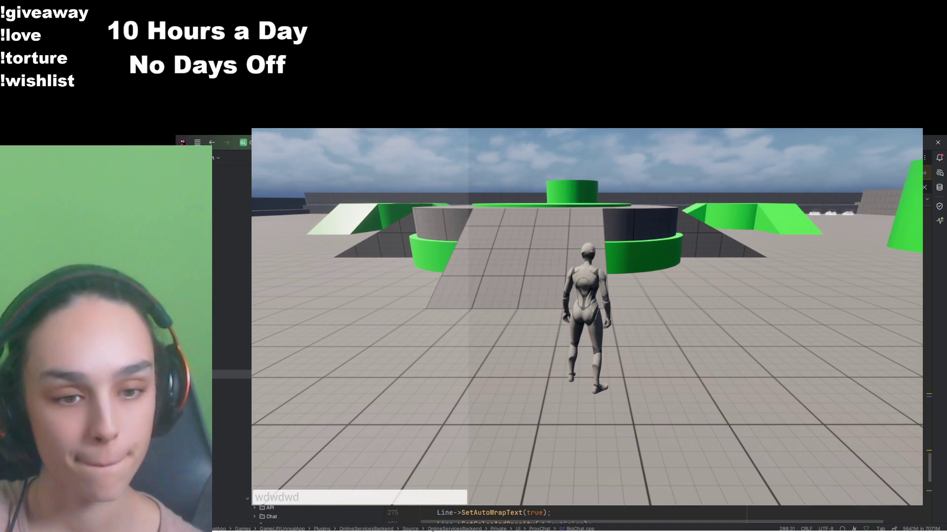
{"action": "left_click", "coordinate": [443, 529]}
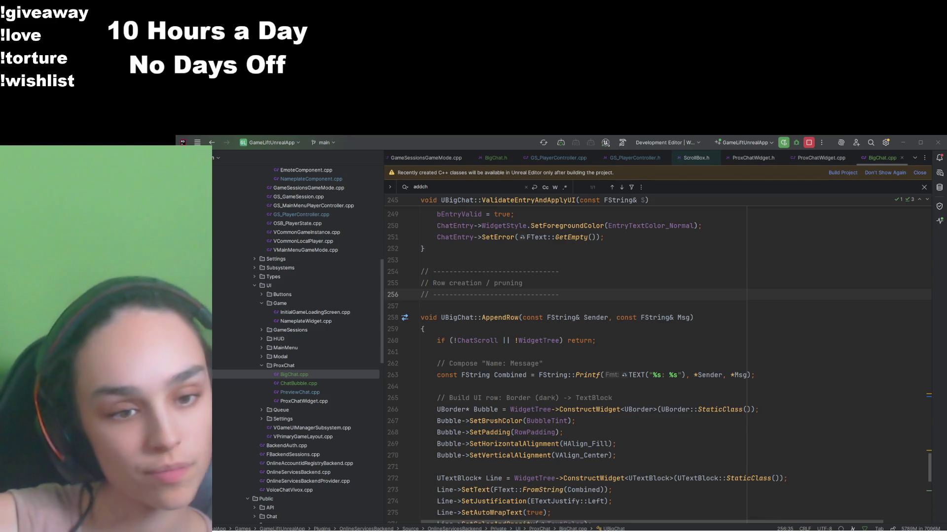
Step: Scroll BigChat.cpp to UBigChat::NativeConstruct and place the caret on blank line 56
{"action": "scroll", "coordinate": [608, 375], "scroll_direction": "up", "scroll_amount": 1}
{"action": "scroll", "coordinate": [608, 375], "scroll_direction": "up", "scroll_amount": 10}
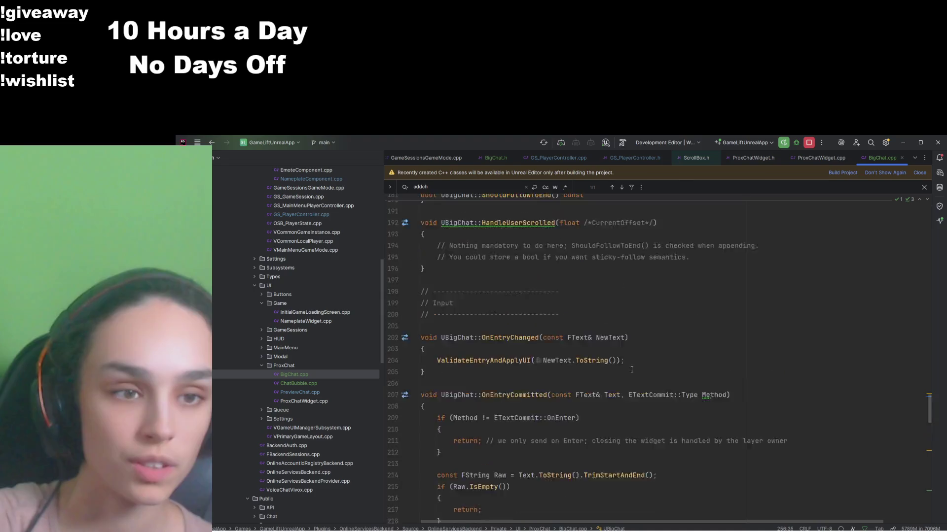
{"action": "left_click_drag", "start_coordinate": [929, 384], "coordinate": [919, 247]}
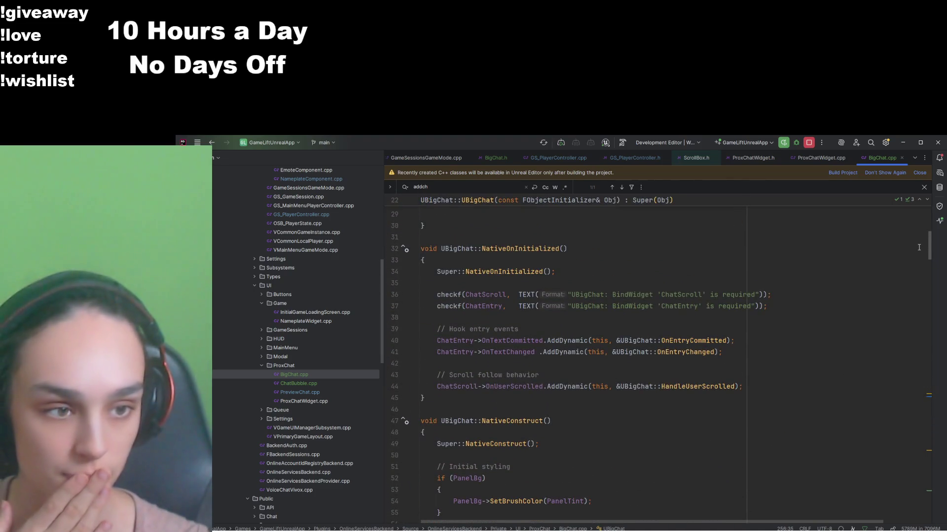
{"action": "scroll", "coordinate": [729, 419], "scroll_direction": "up", "scroll_amount": 5}
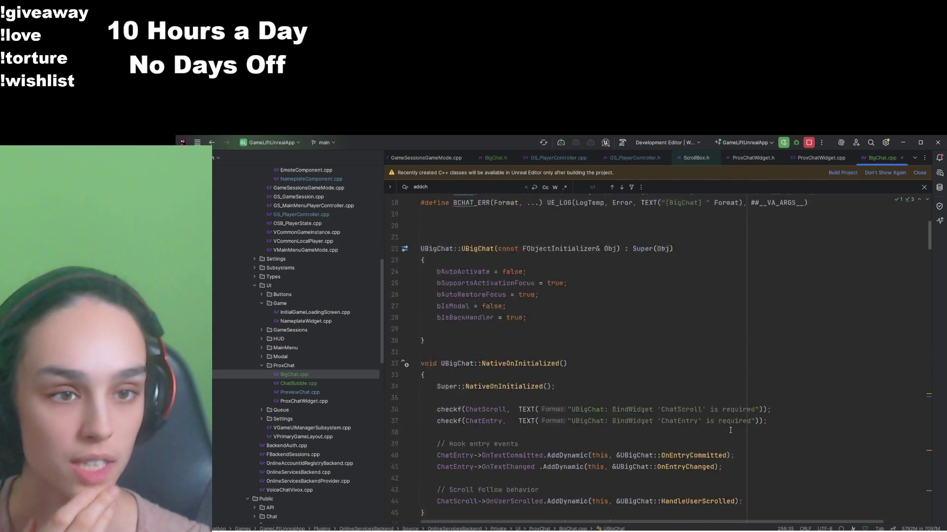
{"action": "scroll", "coordinate": [728, 425], "scroll_direction": "down", "scroll_amount": 5}
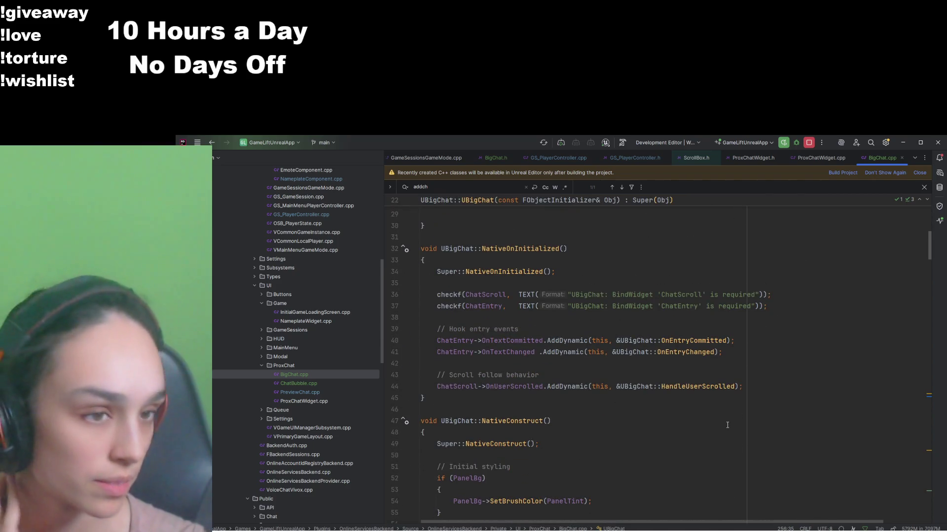
{"action": "scroll", "coordinate": [679, 389], "scroll_direction": "down", "scroll_amount": 4}
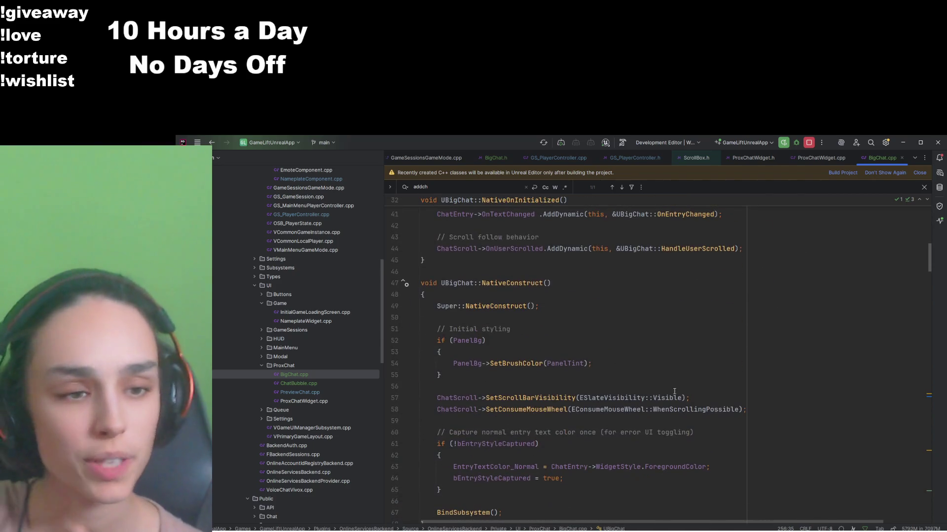
{"action": "scroll", "coordinate": [673, 373], "scroll_direction": "up", "scroll_amount": 3}
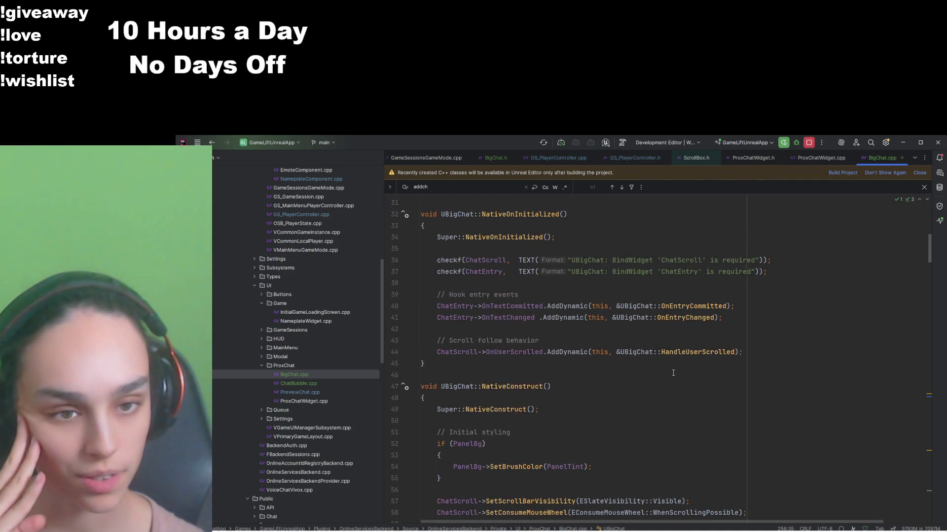
{"action": "scroll", "coordinate": [673, 373], "scroll_direction": "down", "scroll_amount": 4}
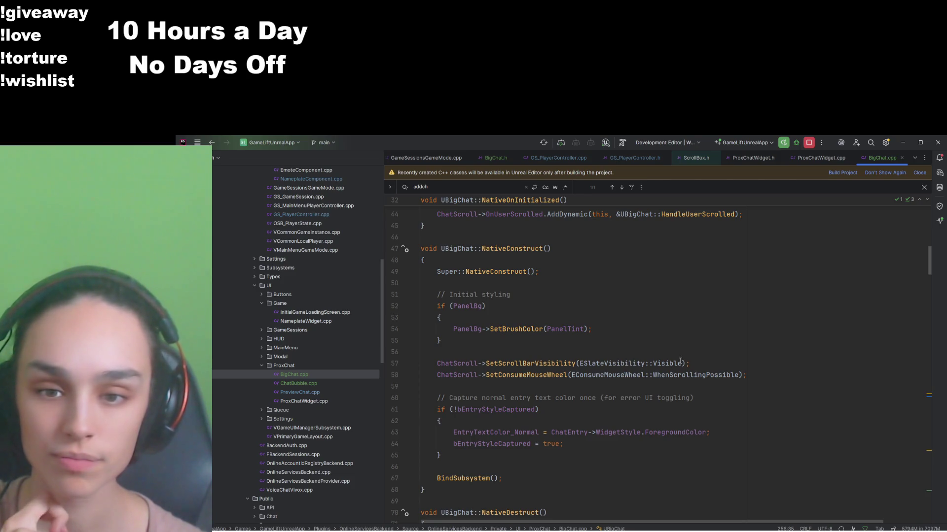
{"action": "scroll", "coordinate": [675, 321], "scroll_direction": "down", "scroll_amount": 3}
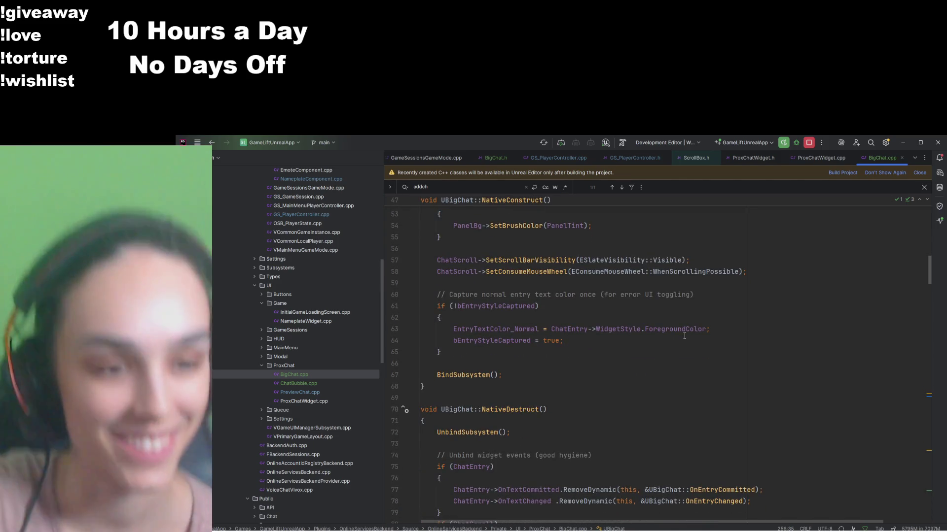
{"action": "scroll", "coordinate": [684, 345], "scroll_direction": "up", "scroll_amount": 4}
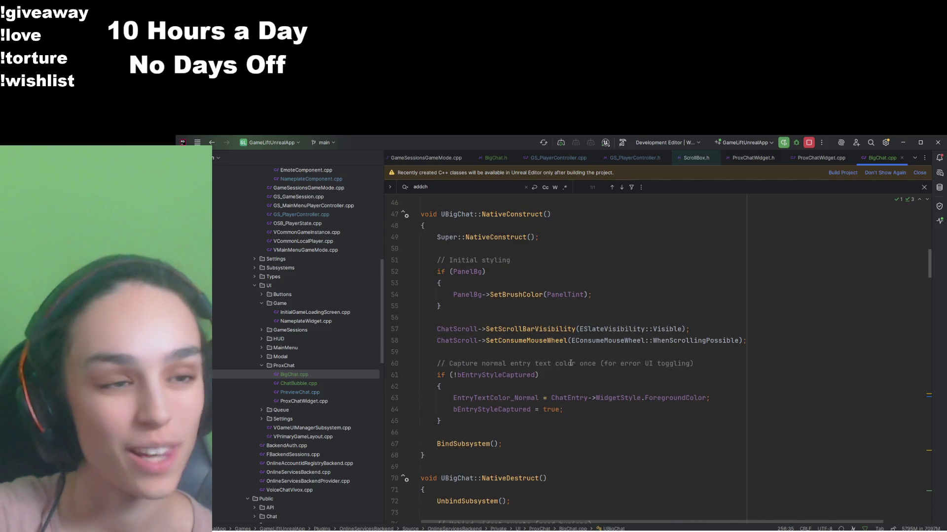
{"action": "left_click", "coordinate": [684, 385]}
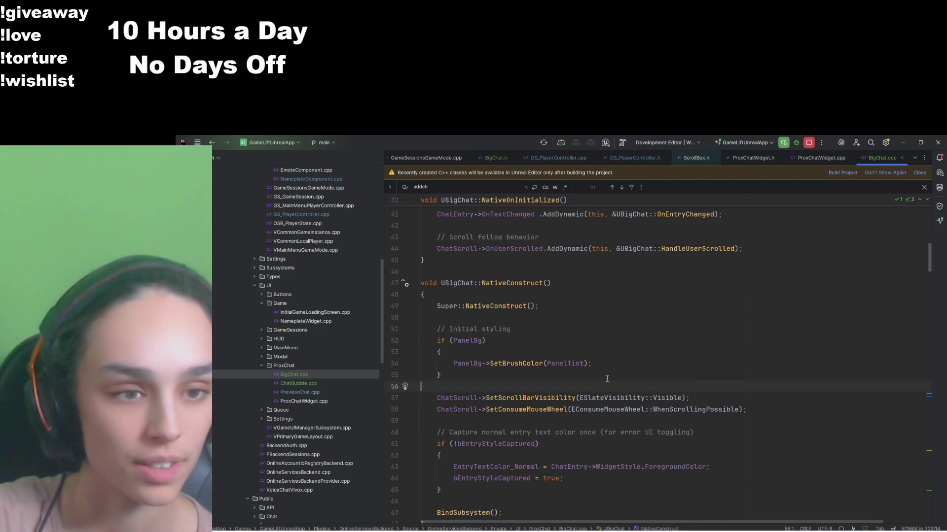
Step: Go to the BindSubsystem() definition called from NativeConstruct
{"action": "scroll", "coordinate": [607, 379], "scroll_direction": "down", "scroll_amount": 6}
{"action": "scroll", "coordinate": [606, 378], "scroll_direction": "up", "scroll_amount": 4}
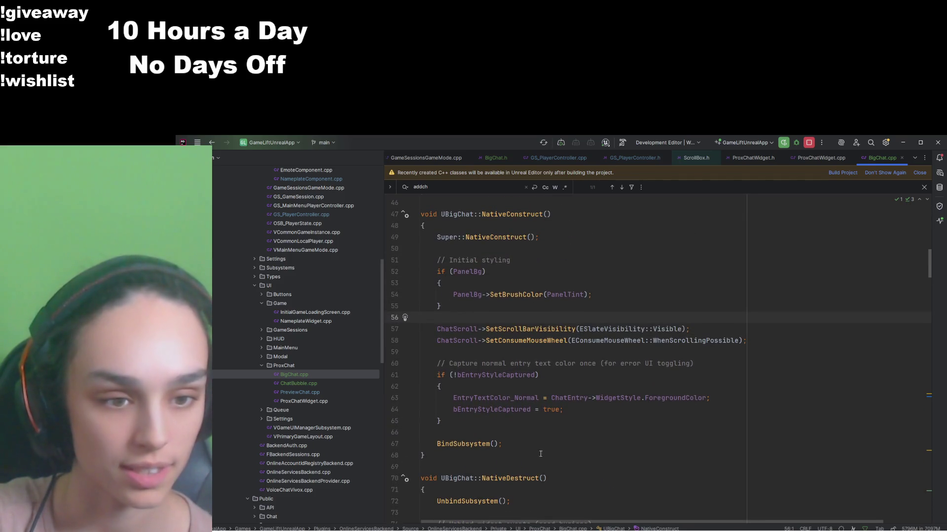
{"action": "scroll", "coordinate": [540, 454], "scroll_direction": "down", "scroll_amount": 5}
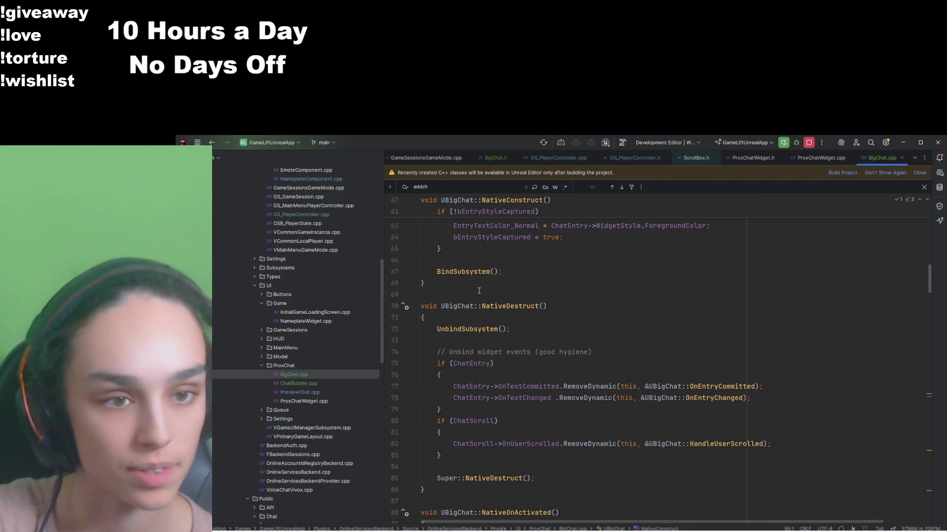
{"action": "scroll", "coordinate": [476, 284], "scroll_direction": "down", "scroll_amount": 1}
{"action": "scroll", "coordinate": [476, 284], "scroll_direction": "up", "scroll_amount": 1}
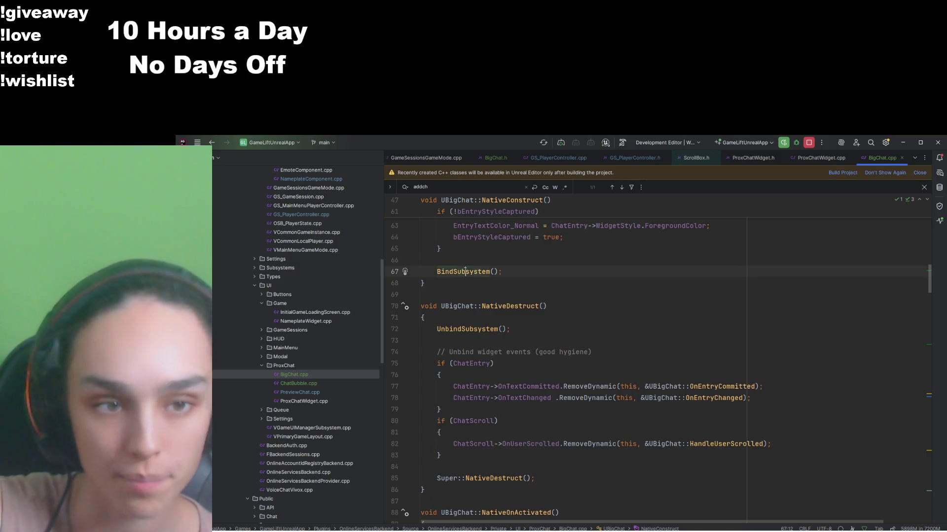
{"action": "left_click", "coordinate": [476, 275], "text": "ctrl"}
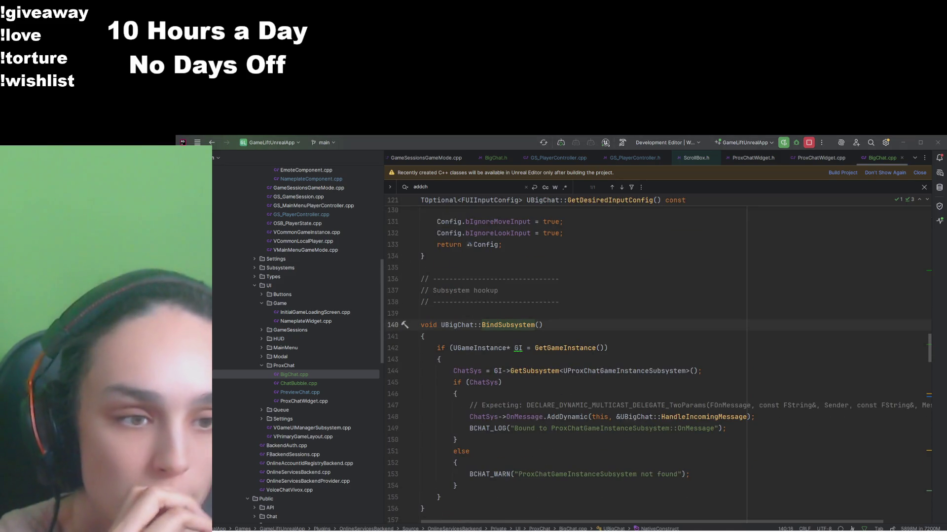
Step: Inspect the OnMessage binding on line 148 and the ChatScroll check on line 80
{"action": "left_click", "coordinate": [506, 417]}
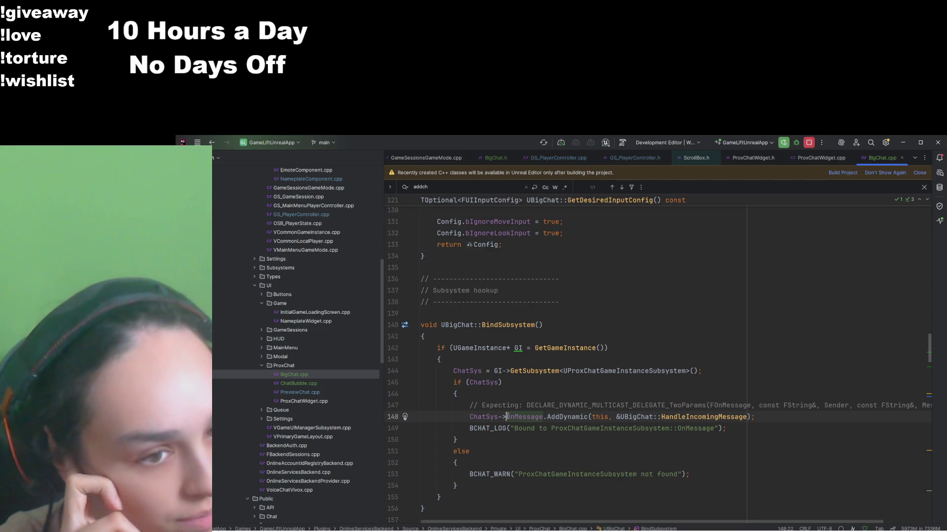
{"action": "scroll", "coordinate": [510, 415], "scroll_direction": "up", "scroll_amount": 1}
{"action": "scroll", "coordinate": [510, 415], "scroll_direction": "up", "scroll_amount": 10}
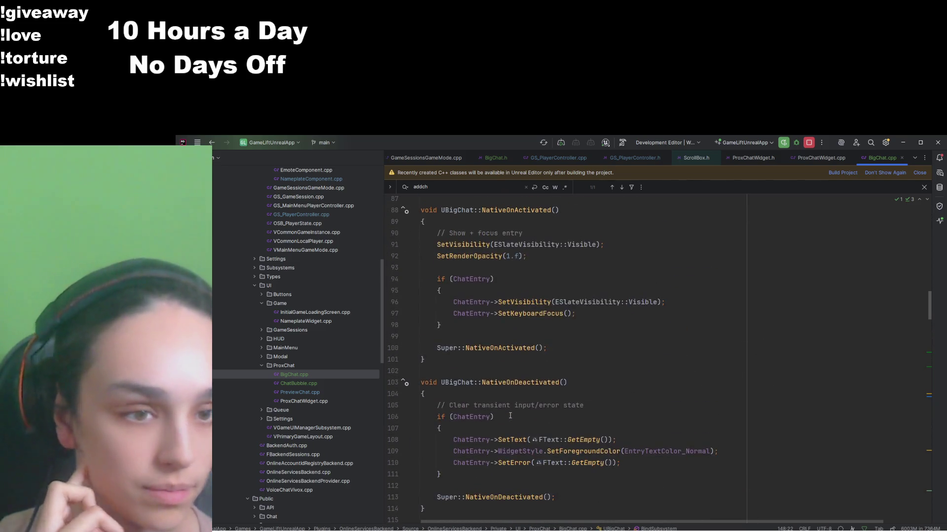
{"action": "scroll", "coordinate": [510, 416], "scroll_direction": "up", "scroll_amount": 10}
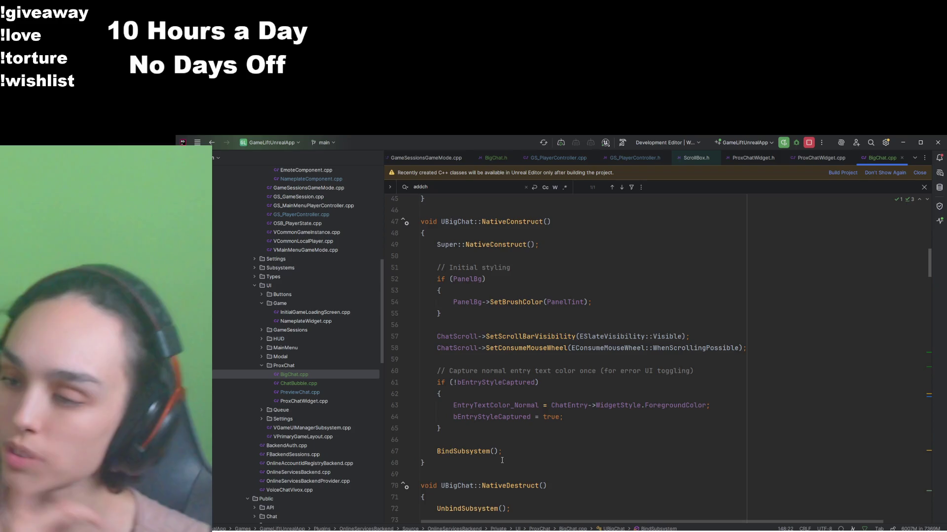
{"action": "scroll", "coordinate": [502, 460], "scroll_direction": "down", "scroll_amount": 10}
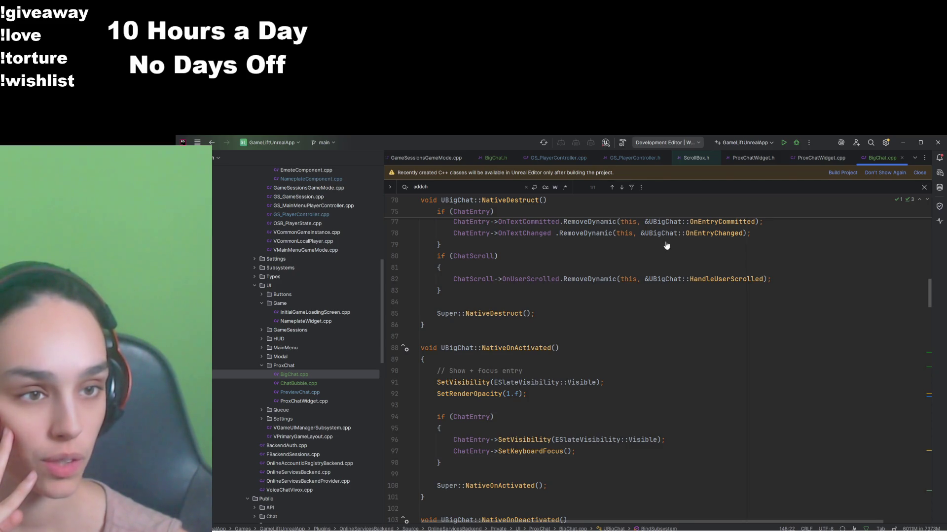
{"action": "left_click", "coordinate": [853, 259]}
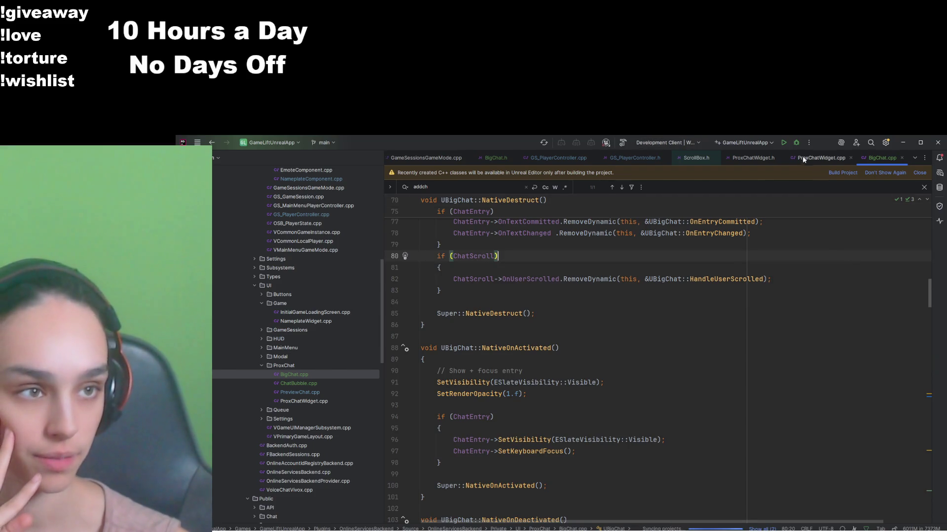
{"action": "scroll", "coordinate": [468, 353], "scroll_direction": "down", "scroll_amount": 5}
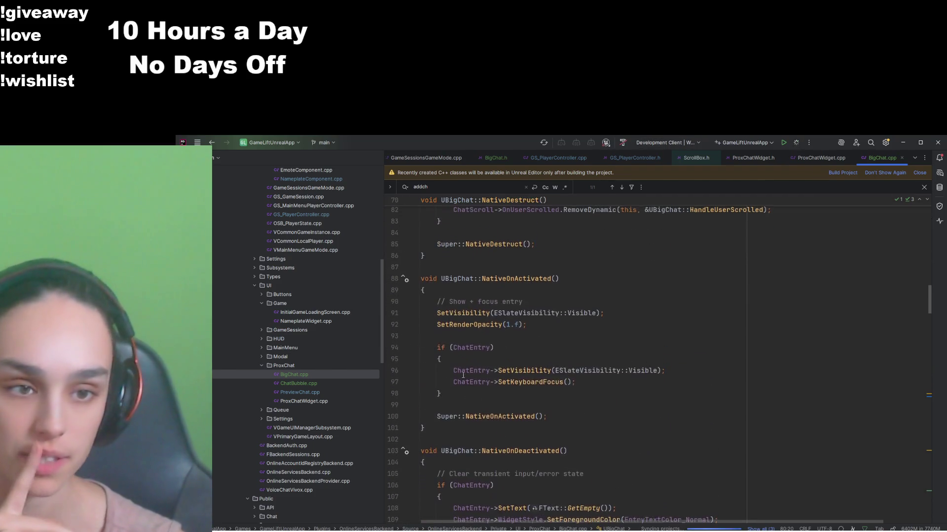
{"action": "scroll", "coordinate": [422, 363], "scroll_direction": "down", "scroll_amount": 14}
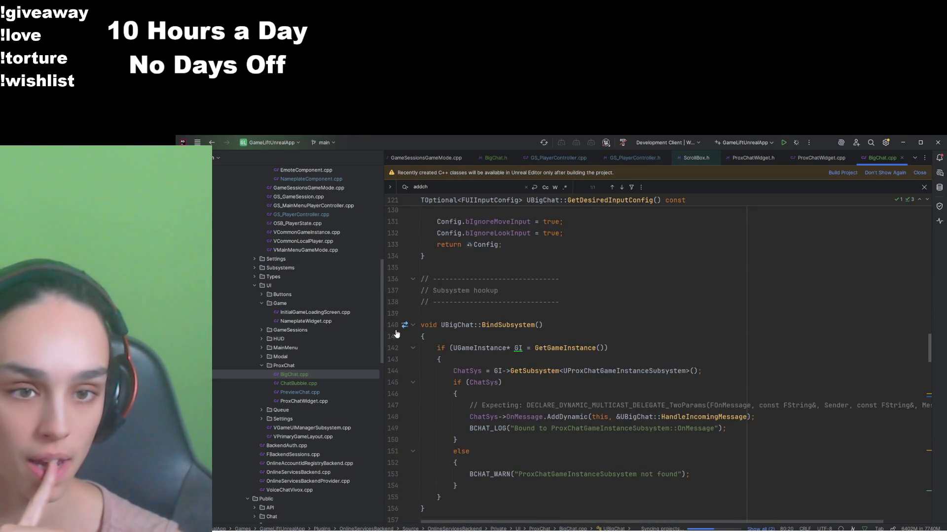
Step: Add breakpoints on BindSubsystem at line 140 and HandleIncomingMessage at line 172
{"action": "left_click", "coordinate": [395, 325]}
{"action": "scroll", "coordinate": [408, 341], "scroll_direction": "down", "scroll_amount": 9}
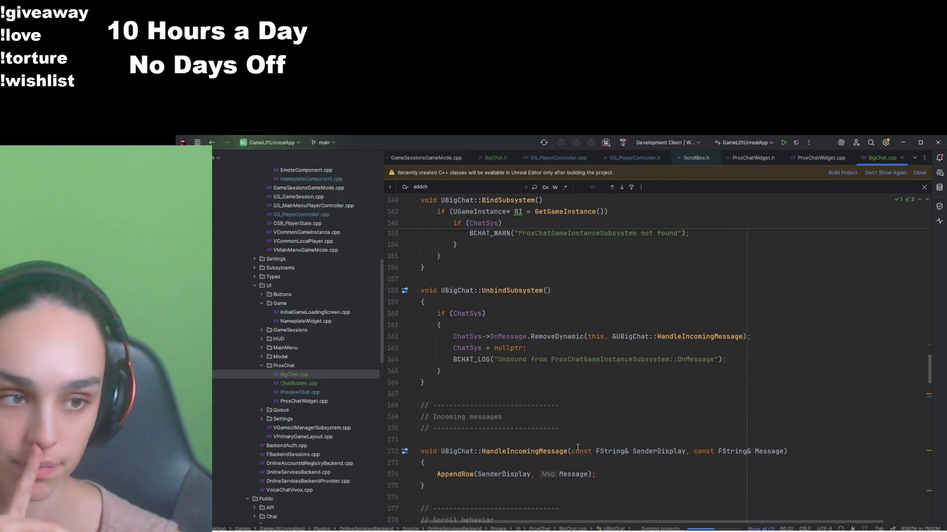
{"action": "scroll", "coordinate": [668, 383], "scroll_direction": "up", "scroll_amount": 10}
{"action": "scroll", "coordinate": [668, 383], "scroll_direction": "down", "scroll_amount": 2}
{"action": "left_click", "coordinate": [668, 383], "text": "ctrl"}
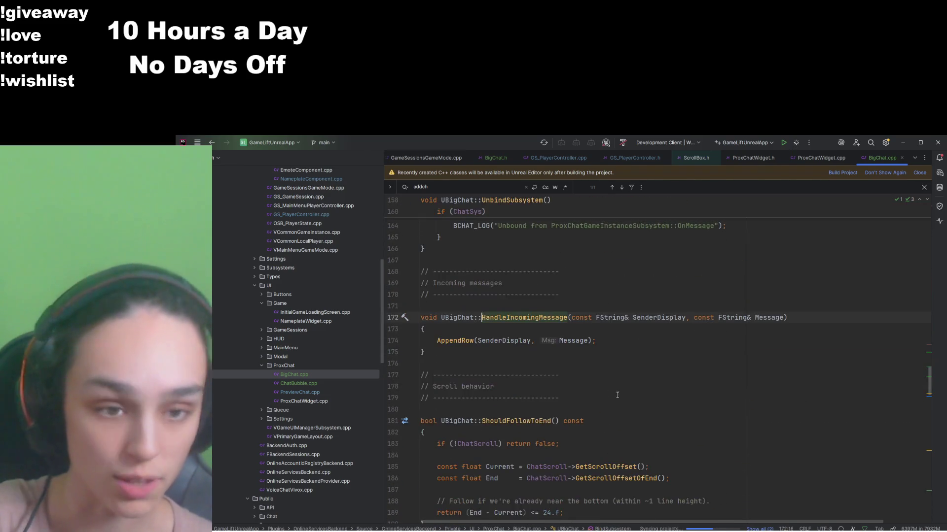
{"action": "left_click", "coordinate": [395, 317]}
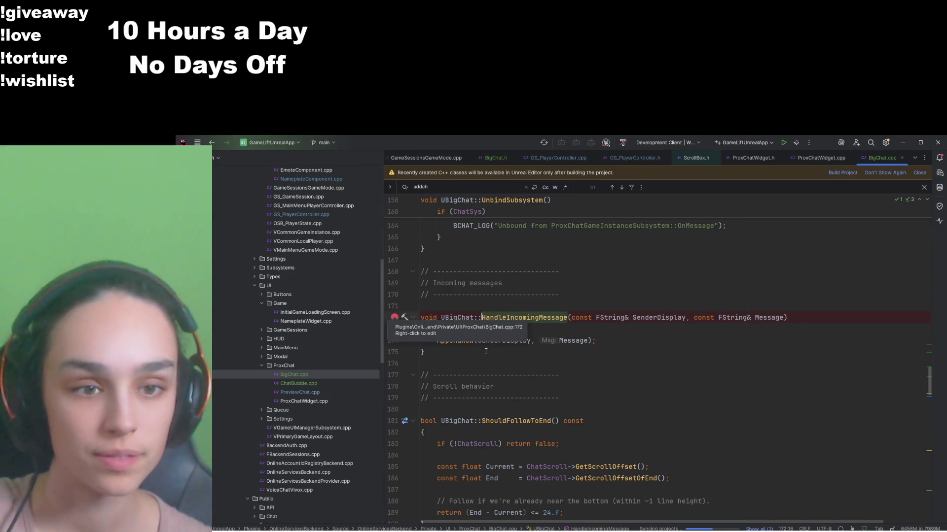
Step: Jump from HandleIncomingMessage's AppendRow call to the AppendRow definition at line 258
{"action": "left_click", "coordinate": [455, 359]}
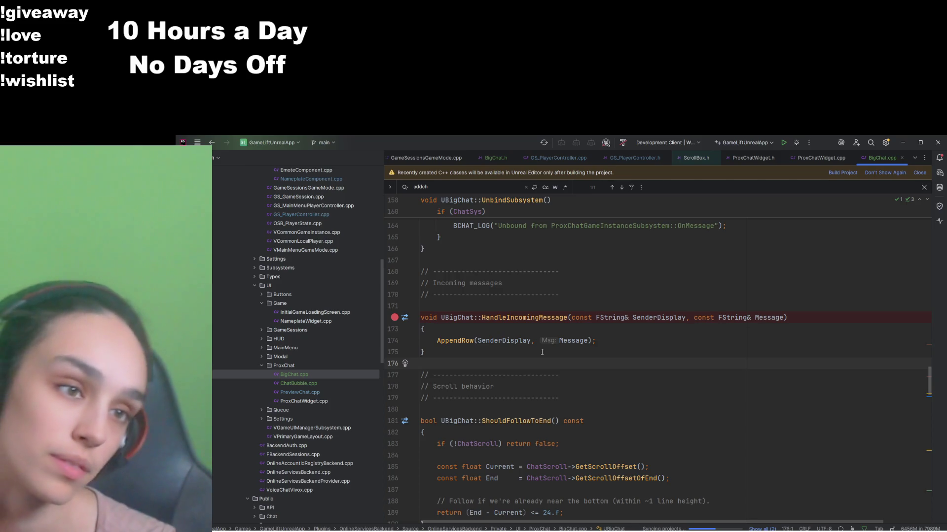
{"action": "left_click", "coordinate": [462, 341]}
{"action": "left_click", "coordinate": [460, 340], "text": "ctrl"}
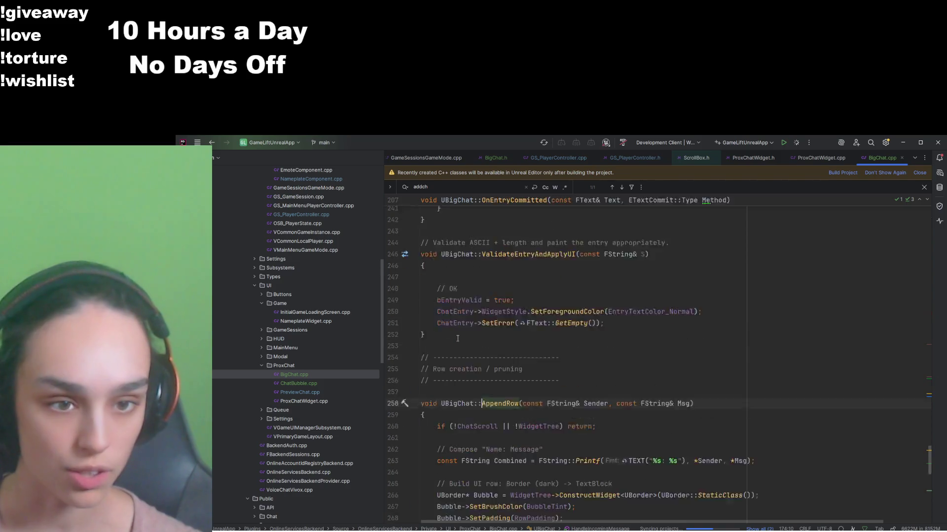
Step: Read through UBigChat::AppendRow's code that builds and appends each chat row
{"action": "scroll", "coordinate": [458, 338], "scroll_direction": "down", "scroll_amount": 3}
{"action": "scroll", "coordinate": [493, 364], "scroll_direction": "down", "scroll_amount": 7}
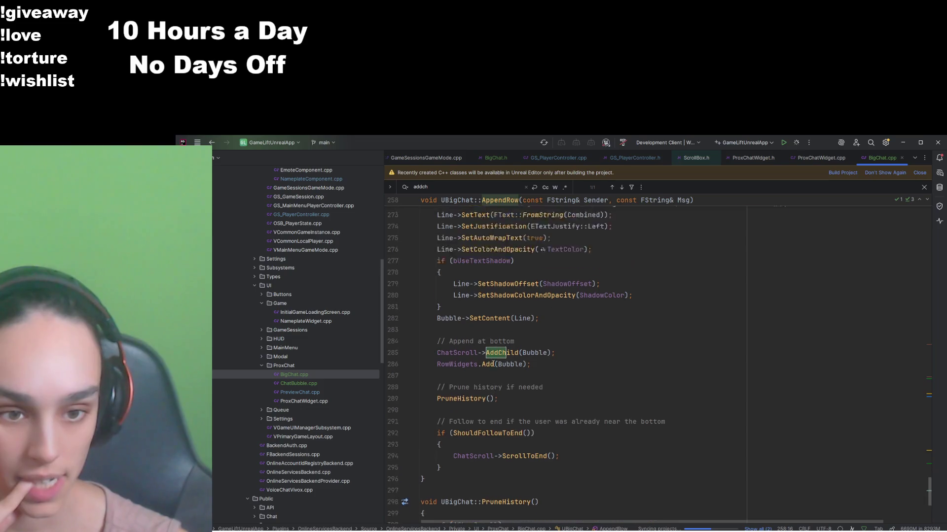
{"action": "scroll", "coordinate": [493, 364], "scroll_direction": "up", "scroll_amount": 5}
{"action": "scroll", "coordinate": [493, 364], "scroll_direction": "up", "scroll_amount": 1}
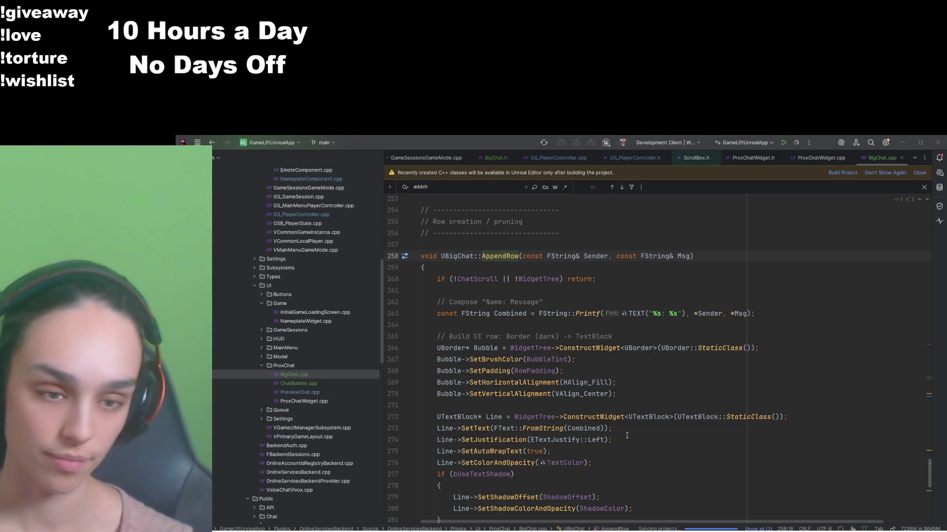
{"action": "scroll", "coordinate": [627, 431], "scroll_direction": "down", "scroll_amount": 7}
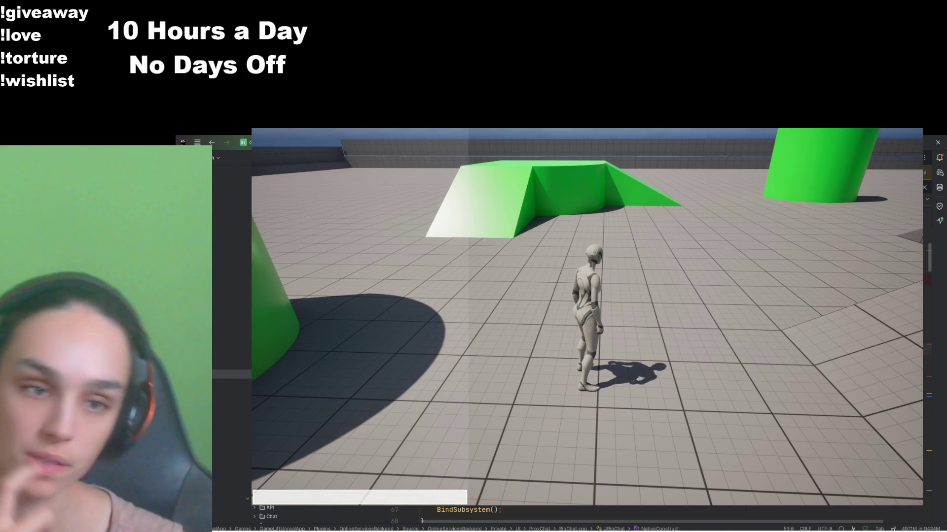
Step: Focus the game viewport and step over NativeConstruct lines to the EMouseLockMode::DoNotLock line
{"action": "left_click", "coordinate": [731, 374]}
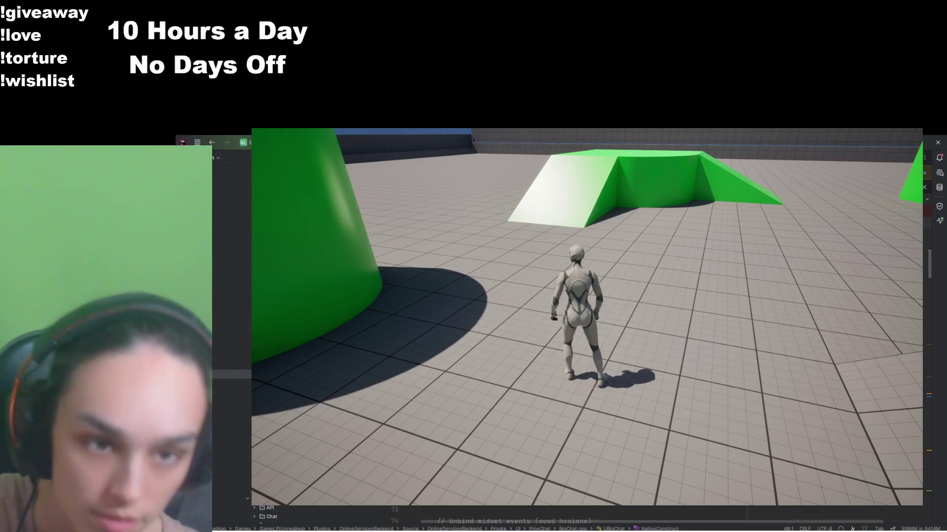
{"action": "key", "text": "Down"}
{"action": "key", "text": "Down"}
{"action": "key", "text": "Down"}
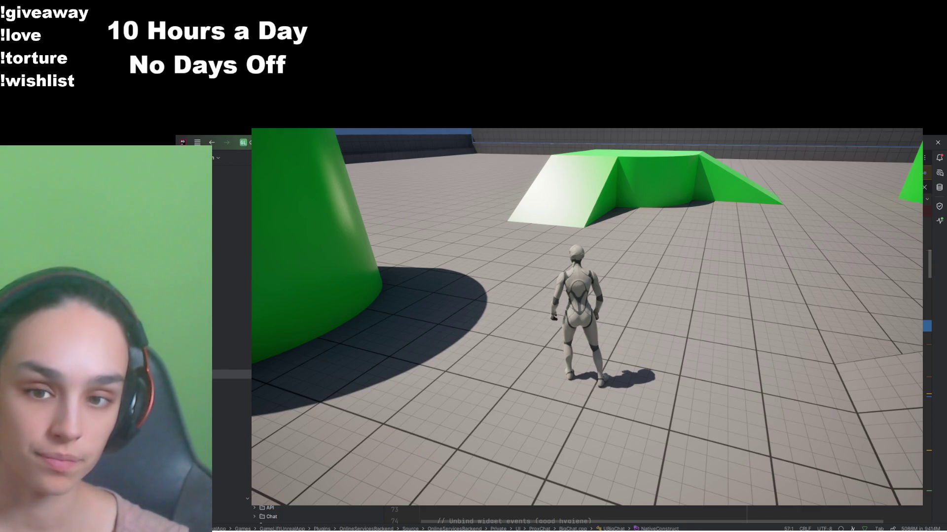
{"action": "key", "text": "Down"}
{"action": "key", "text": "Down"}
{"action": "key", "text": "Down"}
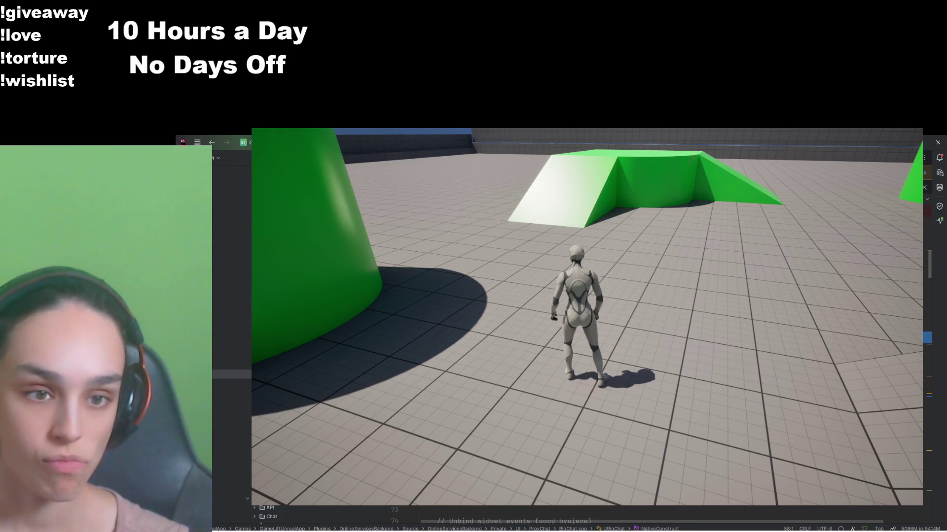
{"action": "key", "text": "Down"}
{"action": "key", "text": "Down"}
{"action": "key", "text": "Down"}
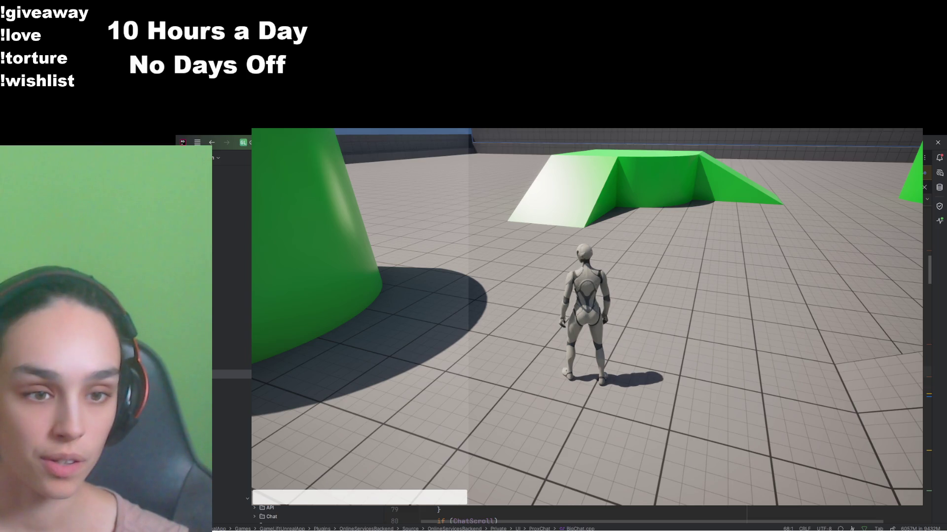
{"action": "scroll", "coordinate": [641, 335], "scroll_direction": "down", "scroll_amount": 10}
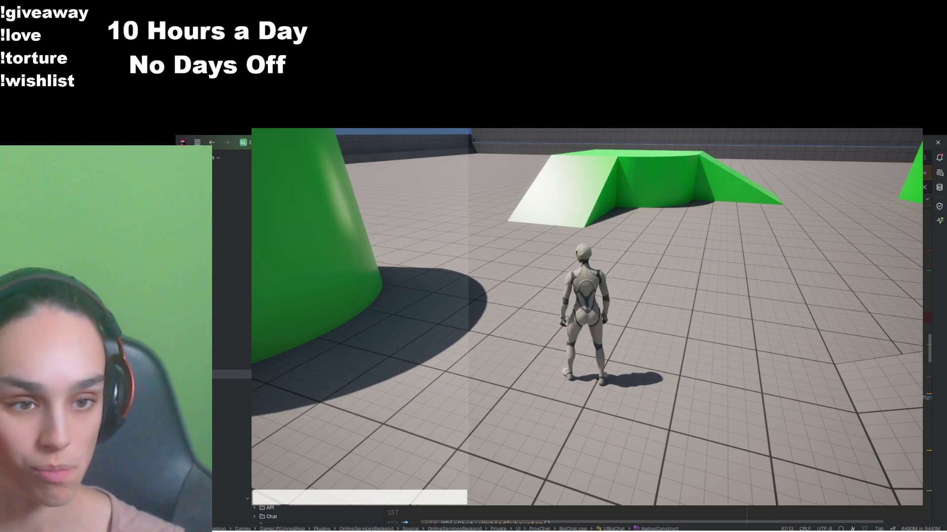
{"action": "scroll", "coordinate": [567, 515], "scroll_direction": "up", "scroll_amount": 4}
Step: Restart at NativeConstruct and step over to the BindSubsystem call on line 67
{"action": "scroll", "coordinate": [567, 515], "scroll_direction": "up", "scroll_amount": 15}
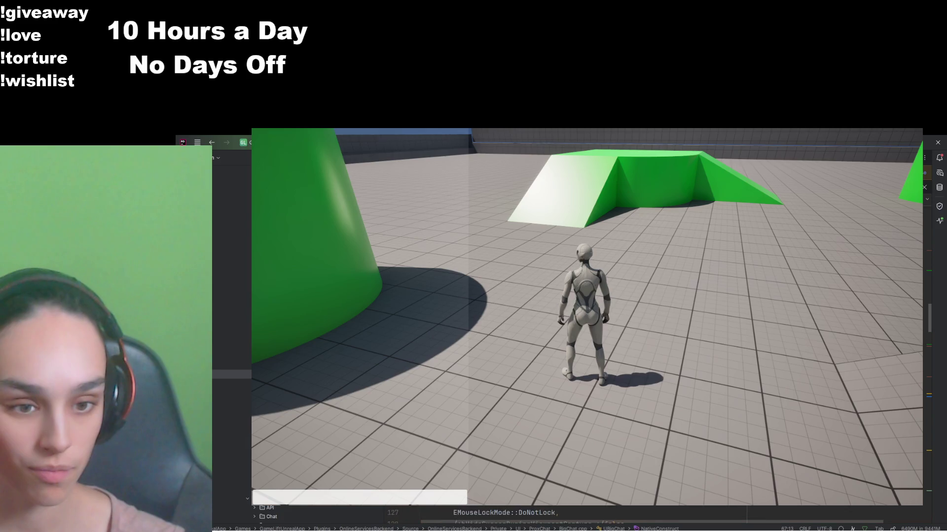
{"action": "scroll", "coordinate": [567, 515], "scroll_direction": "up", "scroll_amount": 1}
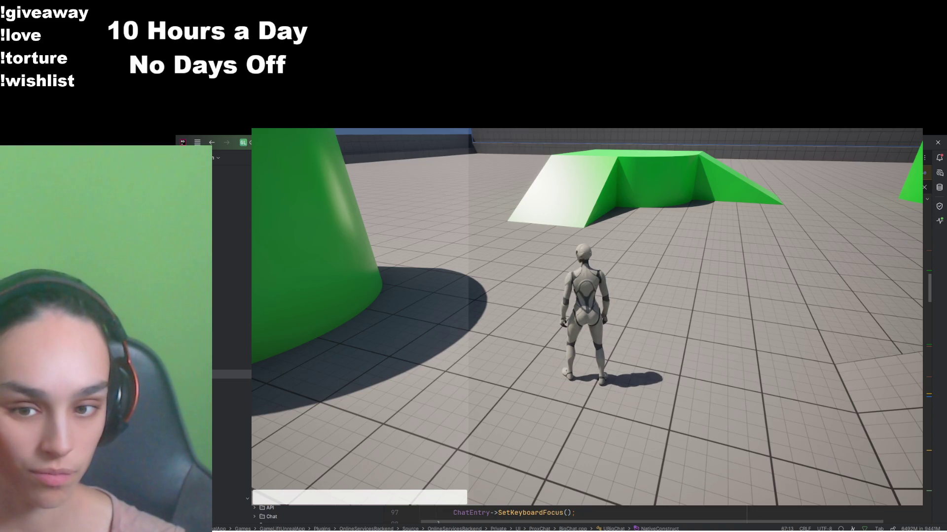
{"action": "scroll", "coordinate": [566, 515], "scroll_direction": "up", "scroll_amount": 6}
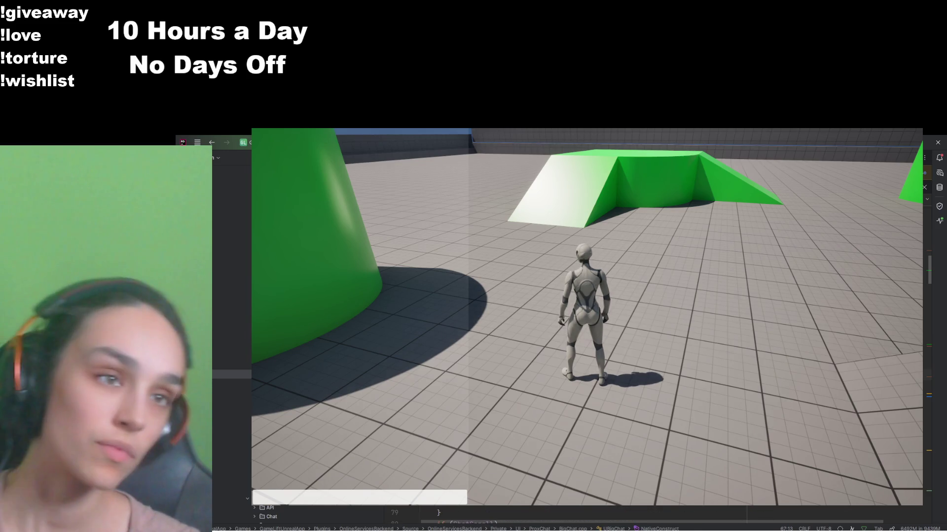
{"action": "scroll", "coordinate": [567, 515], "scroll_direction": "up", "scroll_amount": 5}
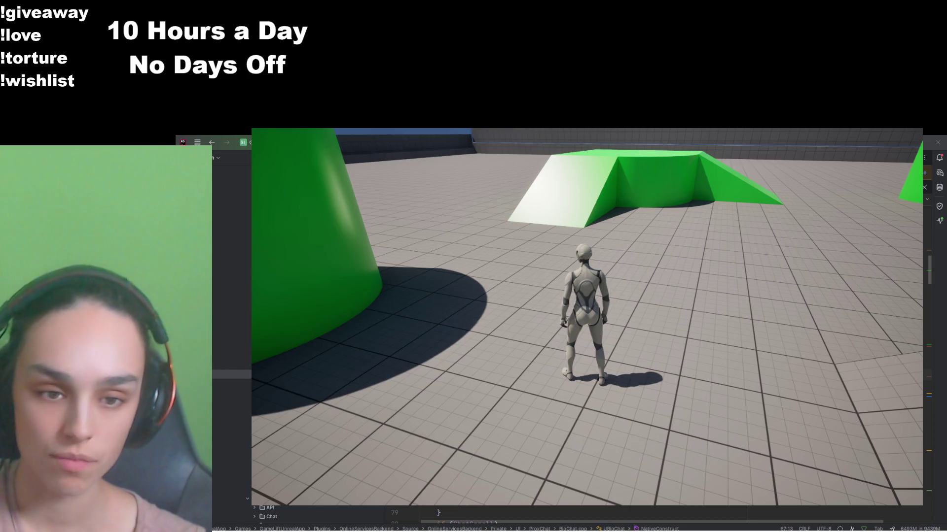
{"action": "key", "text": "alt+Up"}
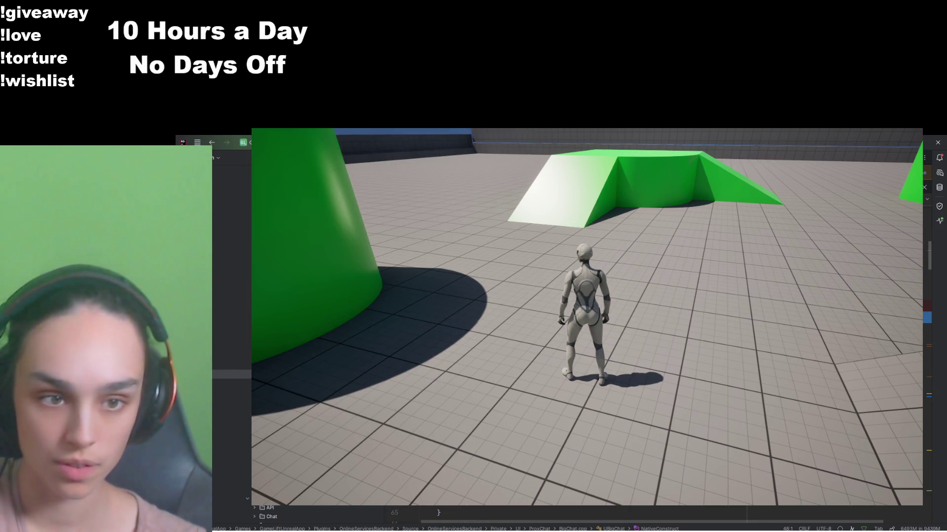
{"action": "key", "text": "Down"}
{"action": "key", "text": "Down"}
{"action": "key", "text": "Down"}
{"action": "key", "text": "Down"}
{"action": "key", "text": "Down"}
{"action": "key", "text": "Down"}
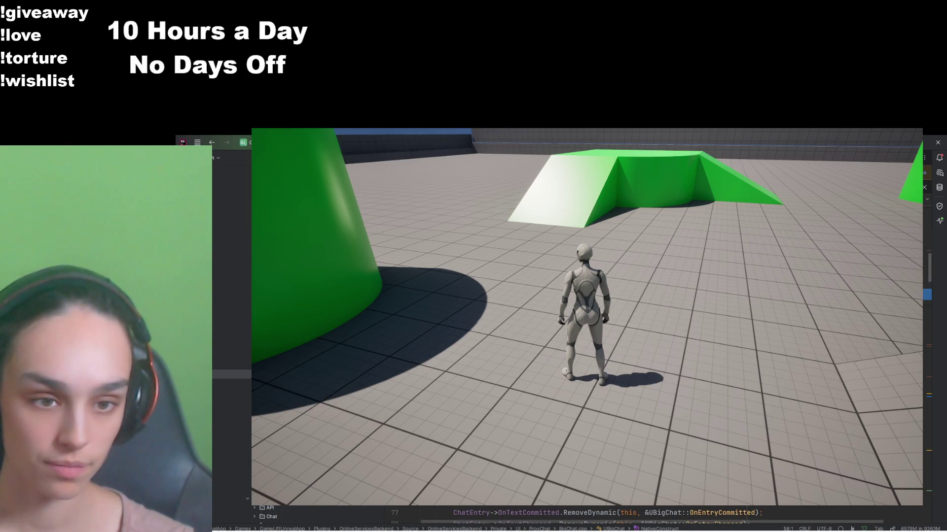
{"action": "key", "text": "Down"}
{"action": "key", "text": "Down"}
{"action": "key", "text": "Down"}
Step: Step into line 67's call, then out into CommonActivatableWidget's OnWidgetRebuilt at line 268
{"action": "key", "text": "Down"}
{"action": "key", "text": "Down"}
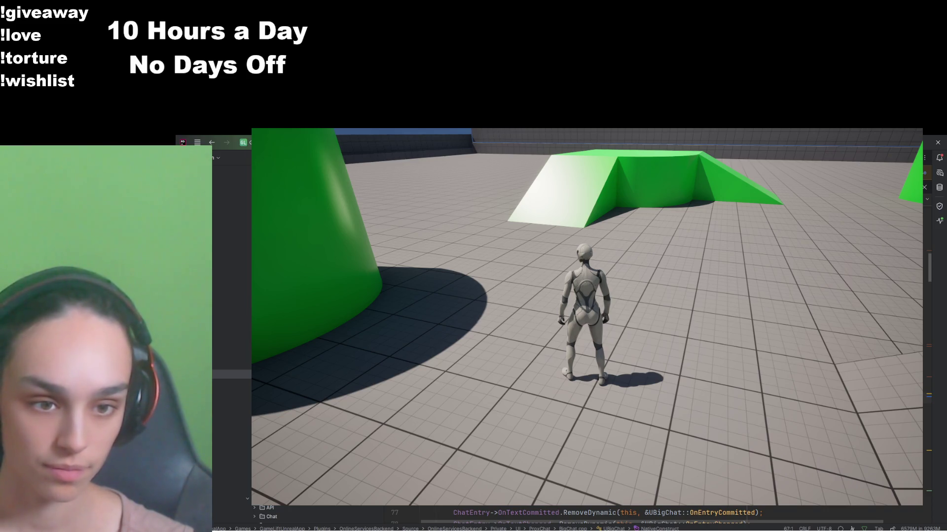
{"action": "key", "text": "F12"}
{"action": "key", "text": "Down"}
{"action": "key", "text": "Down"}
{"action": "key", "text": "Down"}
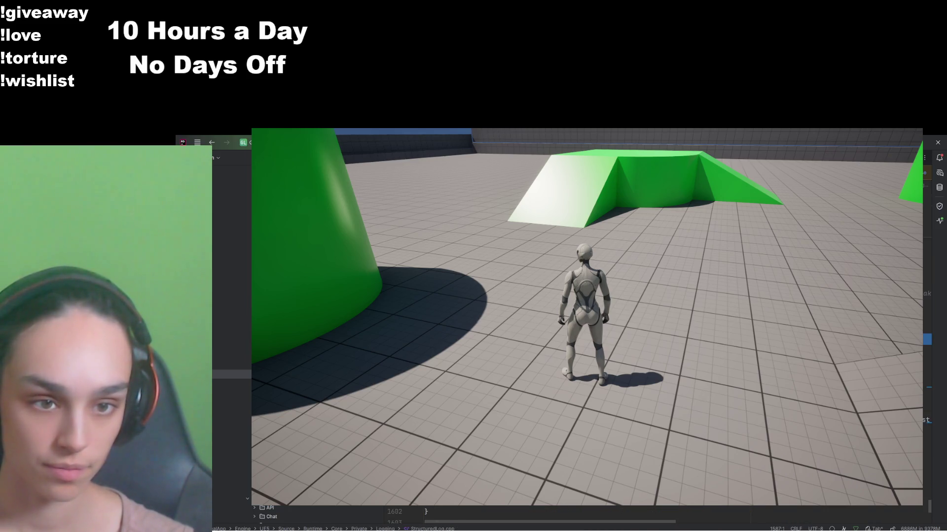
{"action": "key", "text": "shift+F11"}
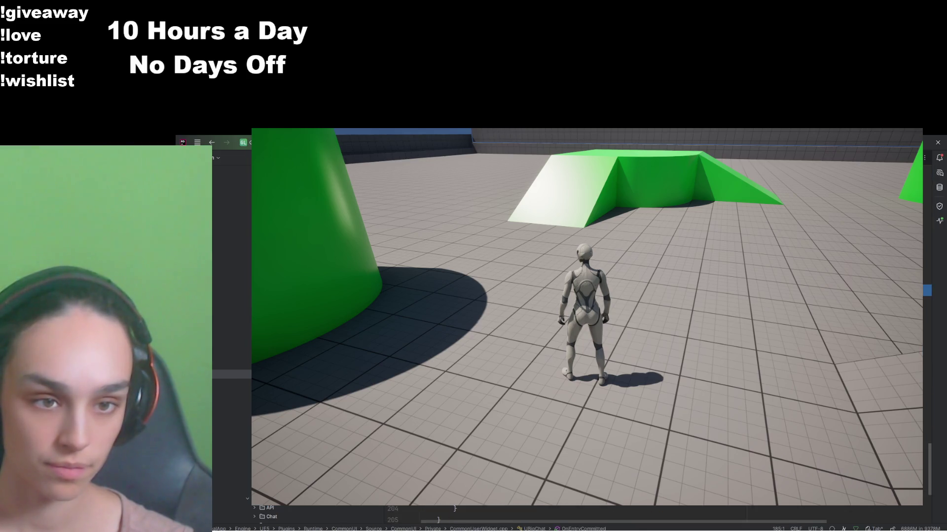
{"action": "key", "text": "Down"}
{"action": "key", "text": "Down"}
{"action": "key", "text": "Down"}
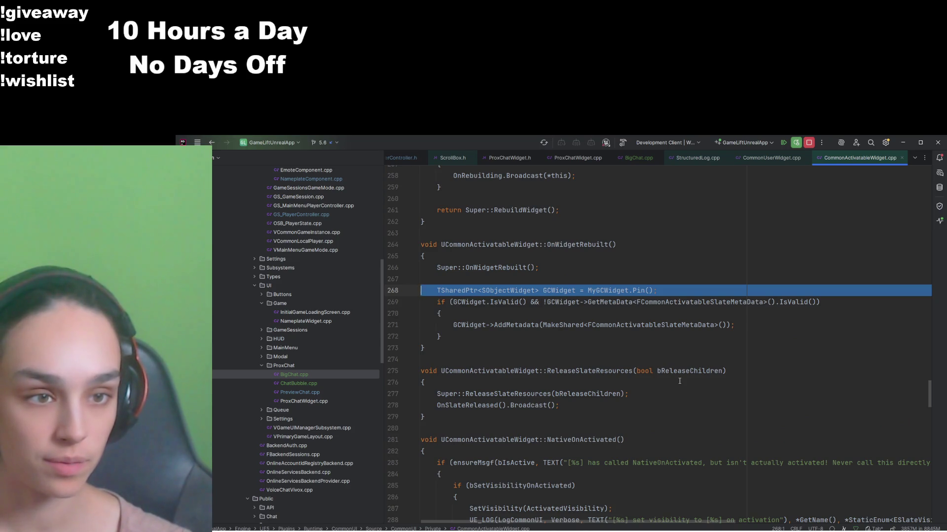
Step: Step over the rest of the widget-rebuild handler and resume the paused game
{"action": "key", "text": "F10"}
{"action": "key", "text": "F10"}
{"action": "key", "text": "F10"}
{"action": "key", "text": "F10"}
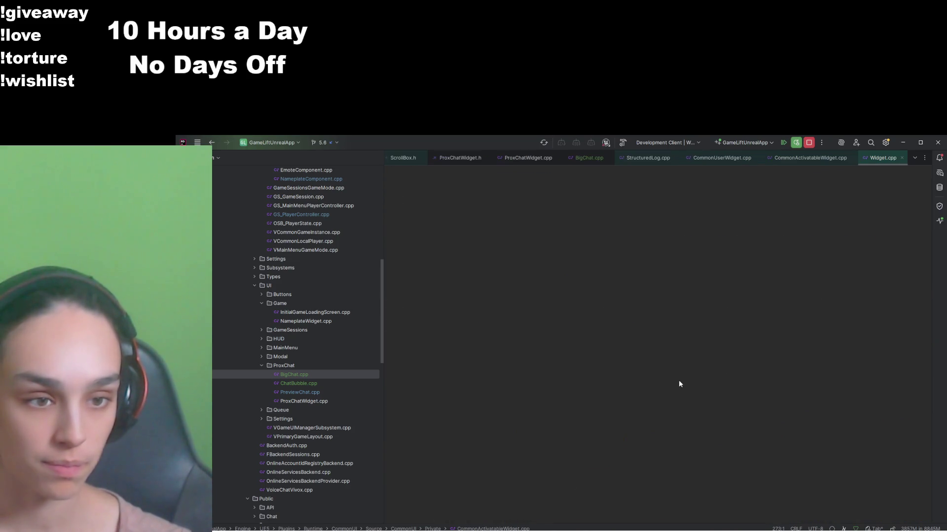
{"action": "key", "text": "F10"}
{"action": "key", "text": "F10"}
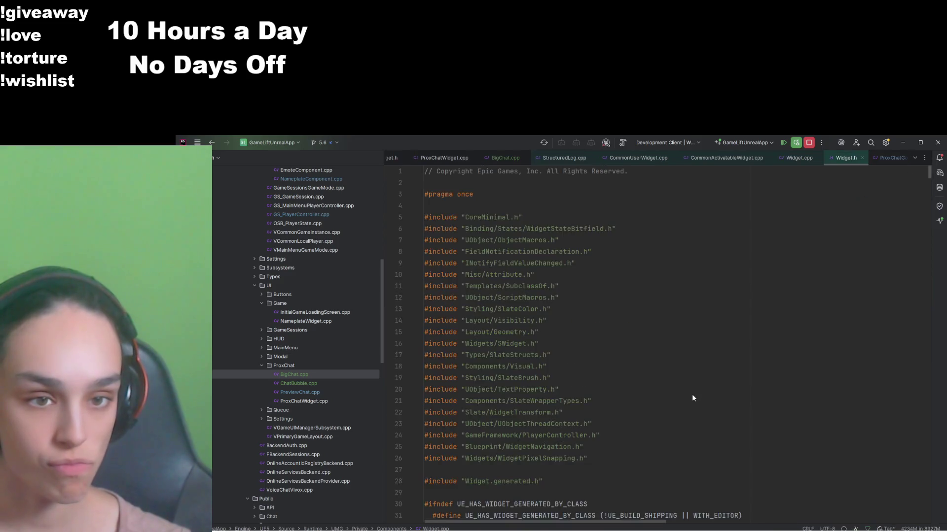
{"action": "left_click", "coordinate": [784, 142]}
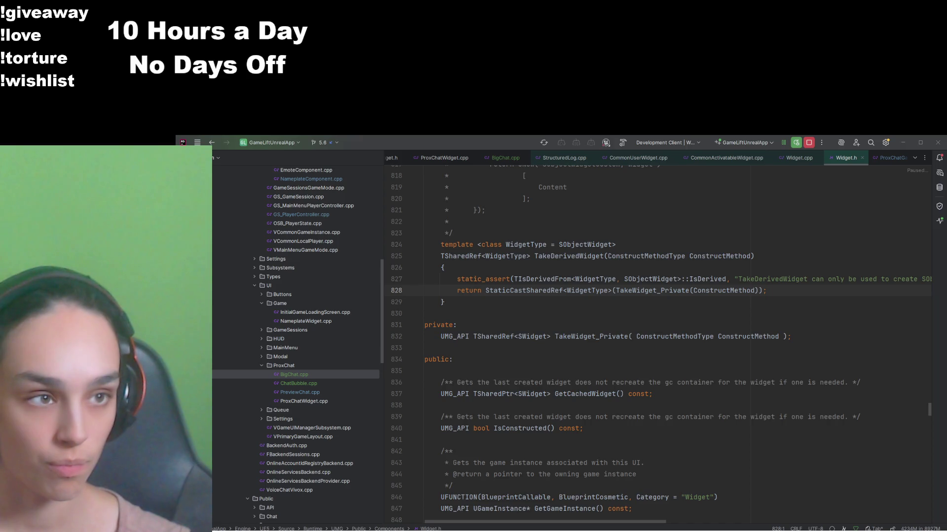
Step: Switch to BigChat.cpp and scroll back to the NativeConstruct breakpoint at line 47
{"action": "left_click", "coordinate": [834, 375]}
{"action": "left_click", "coordinate": [505, 157]}
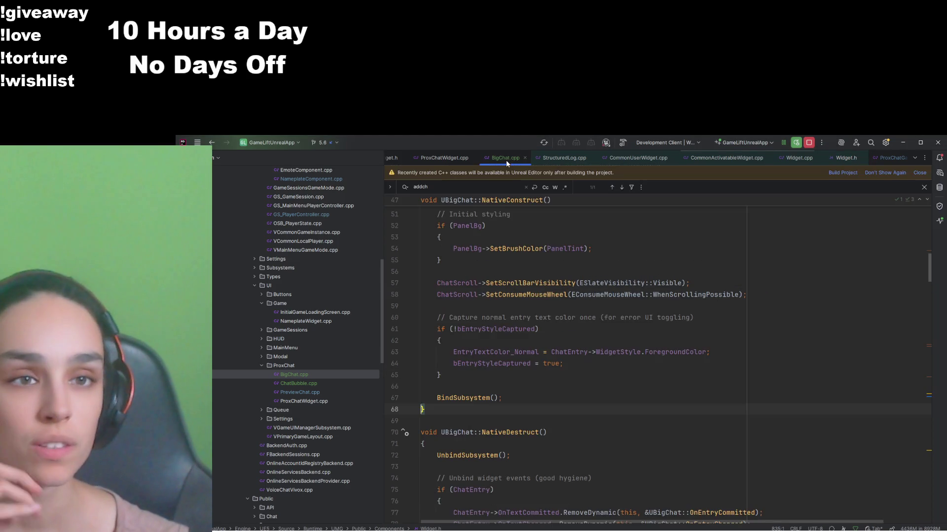
{"action": "scroll", "coordinate": [557, 260], "scroll_direction": "down", "scroll_amount": 6}
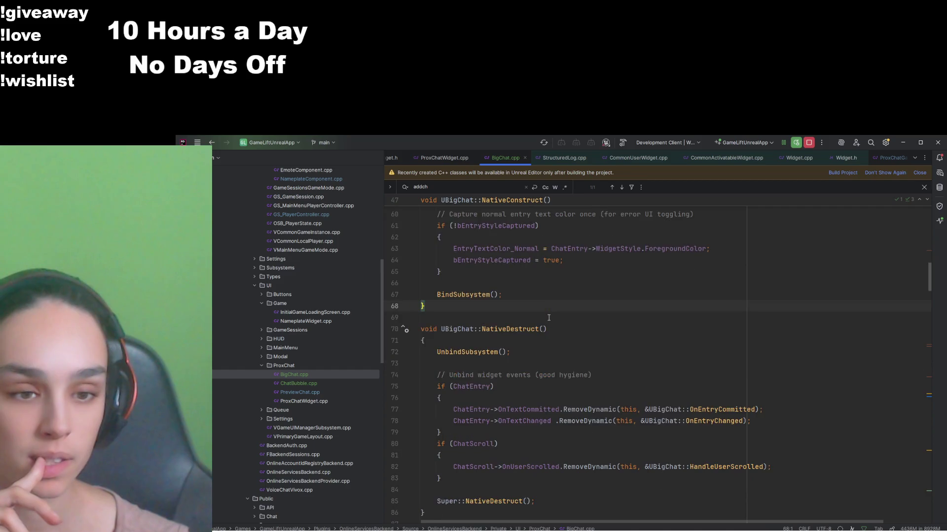
{"action": "scroll", "coordinate": [547, 318], "scroll_direction": "down", "scroll_amount": 10}
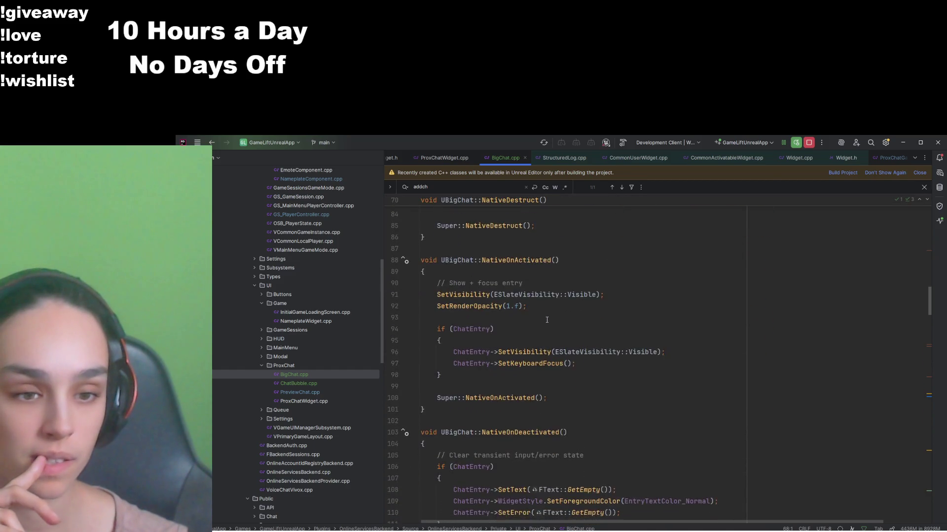
{"action": "scroll", "coordinate": [547, 319], "scroll_direction": "down", "scroll_amount": 10}
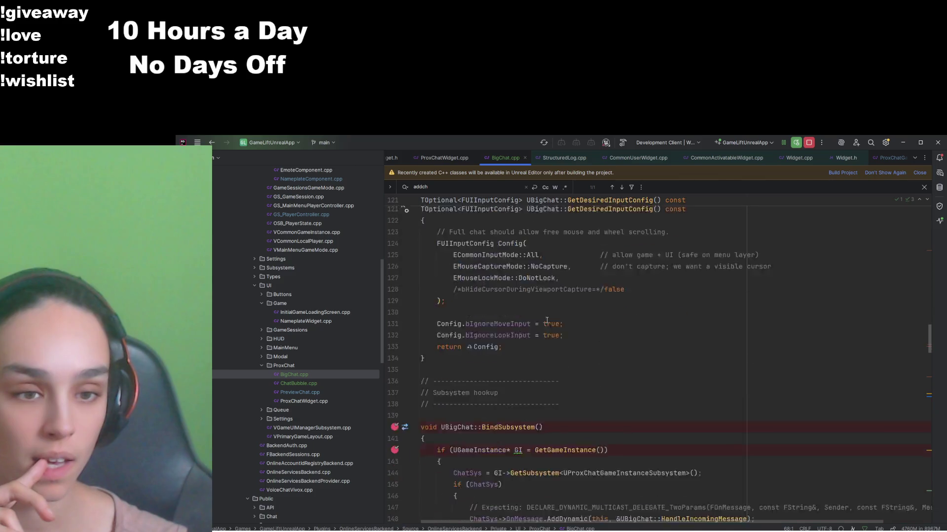
{"action": "scroll", "coordinate": [546, 320], "scroll_direction": "down", "scroll_amount": 1}
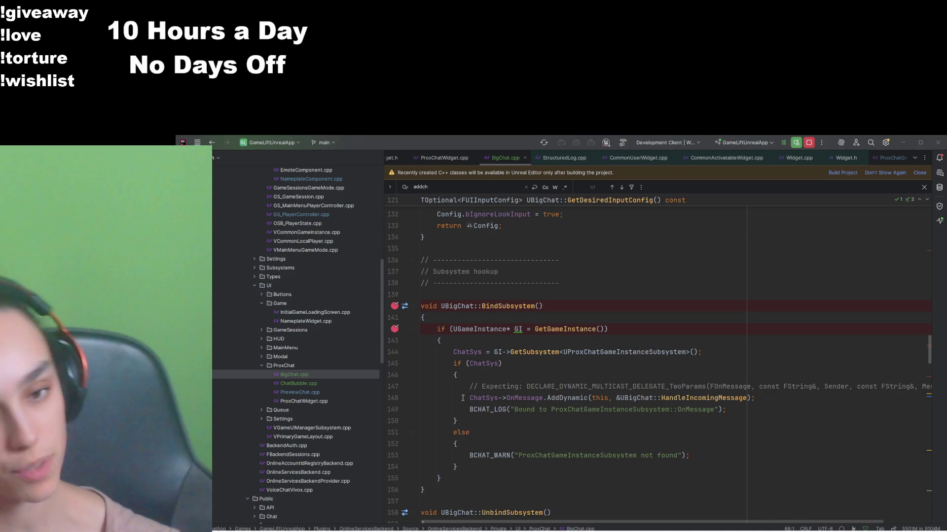
{"action": "scroll", "coordinate": [491, 425], "scroll_direction": "up", "scroll_amount": 4}
{"action": "scroll", "coordinate": [544, 422], "scroll_direction": "up", "scroll_amount": 10}
{"action": "scroll", "coordinate": [544, 422], "scroll_direction": "up", "scroll_amount": 10}
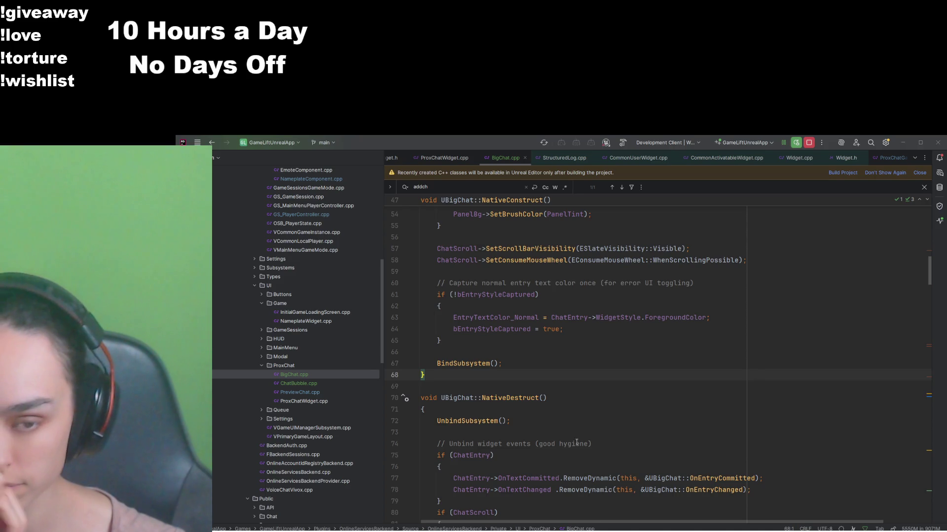
{"action": "scroll", "coordinate": [572, 437], "scroll_direction": "up", "scroll_amount": 1}
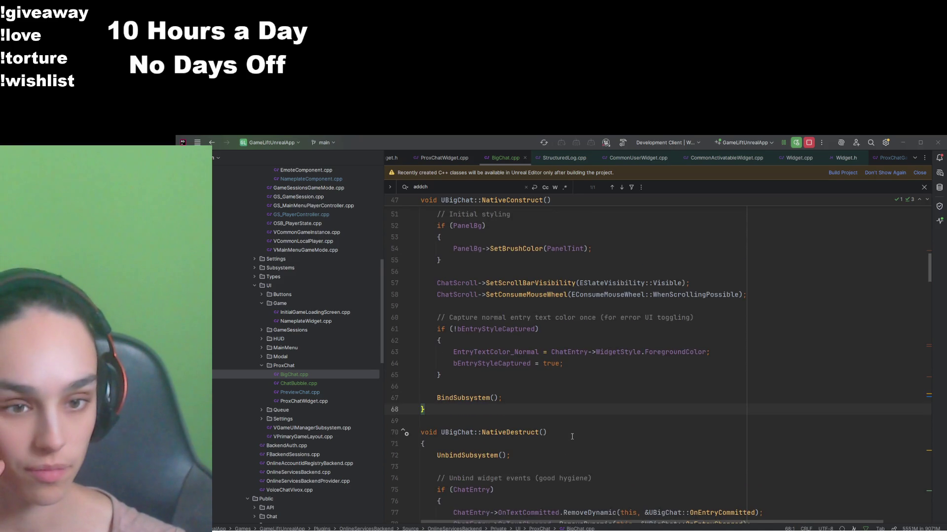
{"action": "scroll", "coordinate": [571, 437], "scroll_direction": "up", "scroll_amount": 1}
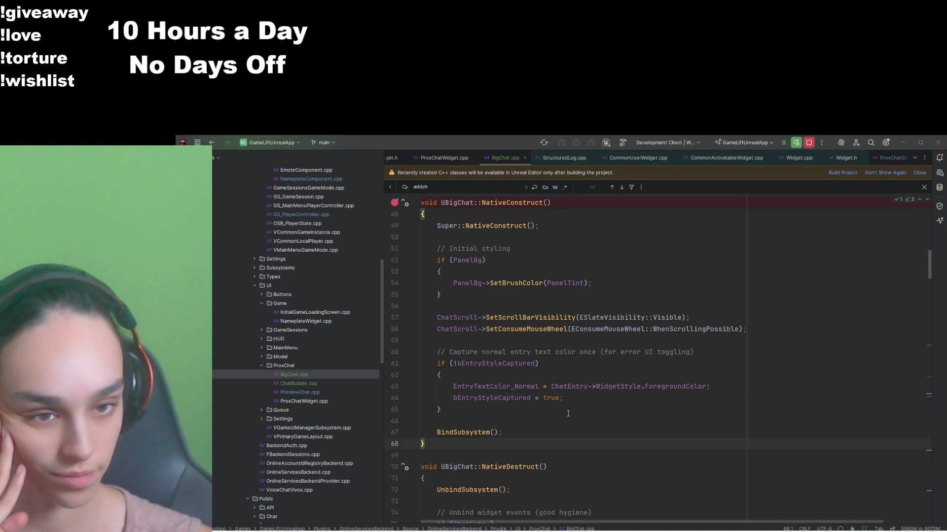
{"action": "scroll", "coordinate": [696, 386], "scroll_direction": "down", "scroll_amount": 4}
{"action": "scroll", "coordinate": [696, 386], "scroll_direction": "down", "scroll_amount": 12}
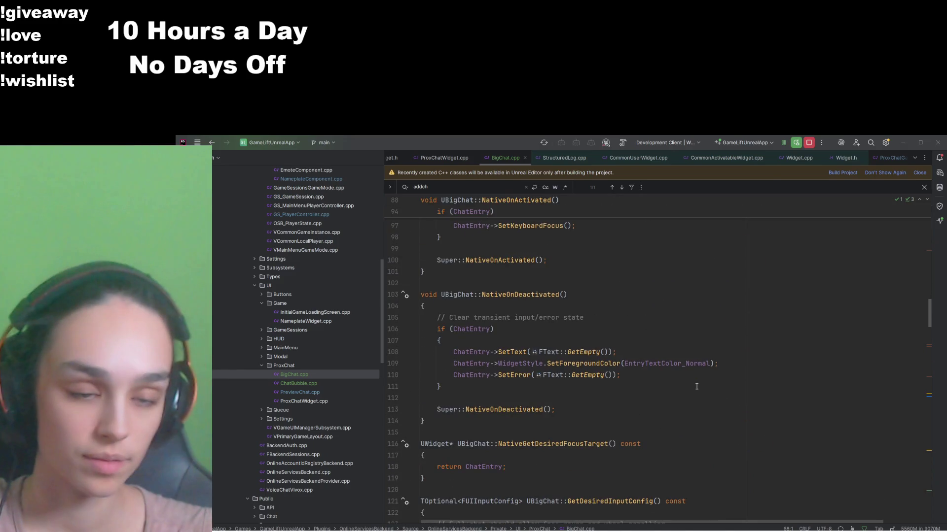
{"action": "scroll", "coordinate": [696, 386], "scroll_direction": "down", "scroll_amount": 7}
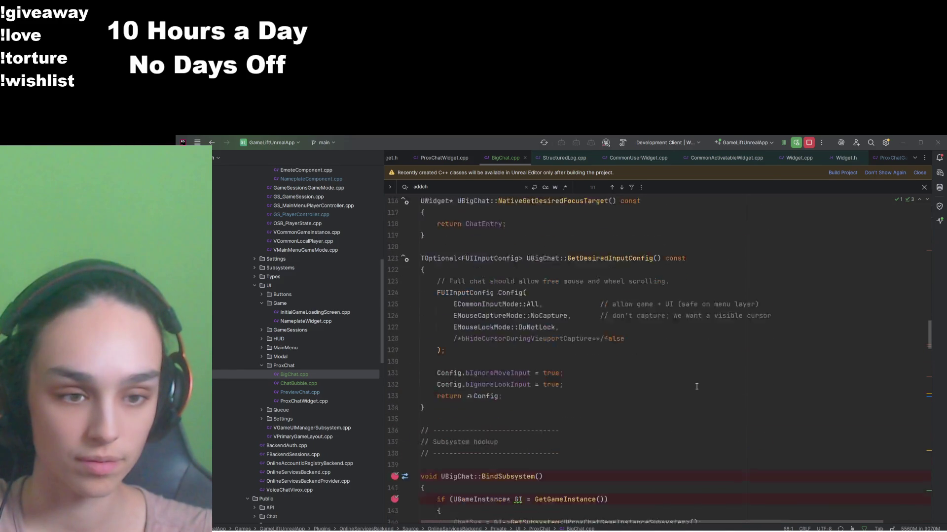
{"action": "scroll", "coordinate": [696, 387], "scroll_direction": "down", "scroll_amount": 3}
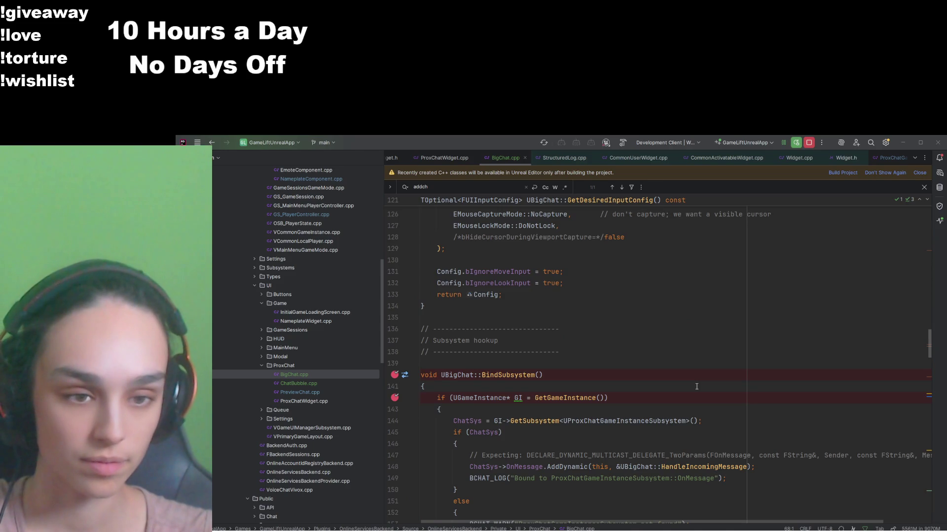
{"action": "scroll", "coordinate": [696, 386], "scroll_direction": "down", "scroll_amount": 3}
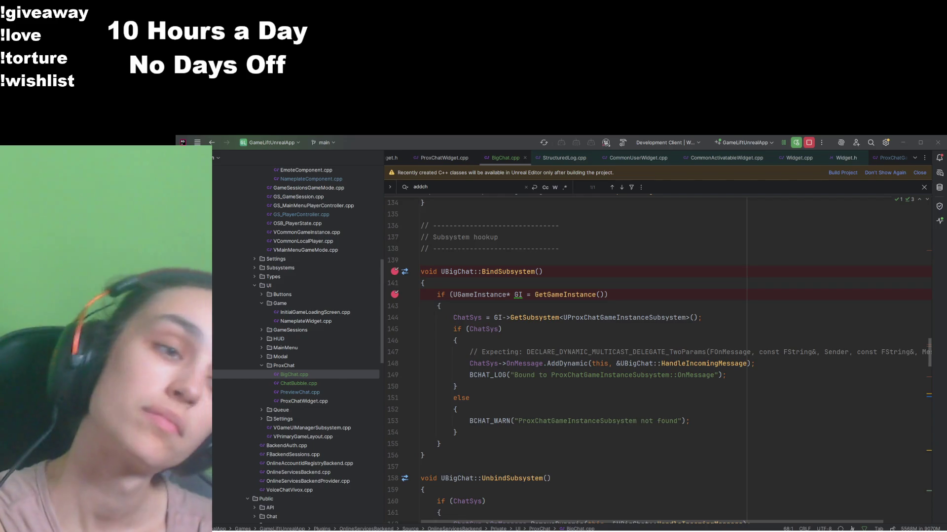
{"action": "scroll", "coordinate": [577, 360], "scroll_direction": "up", "scroll_amount": 10}
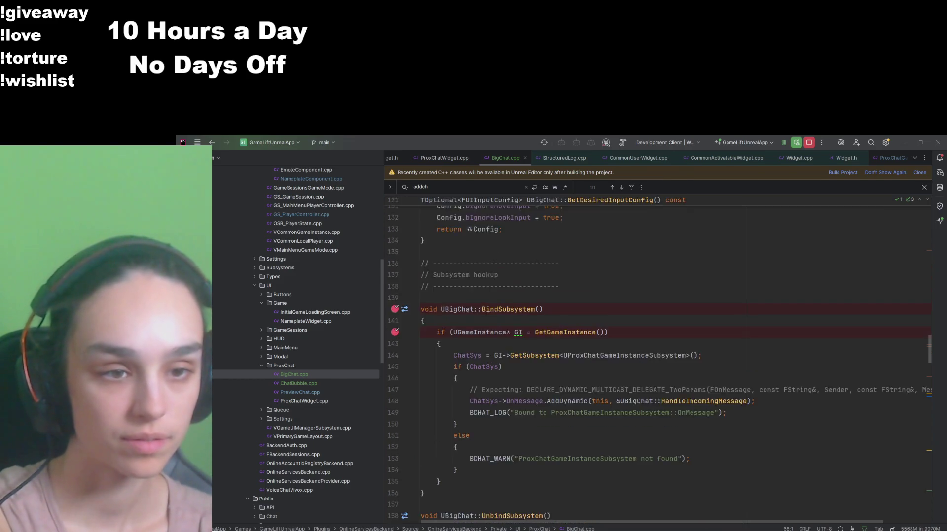
Step: Stop debugging and cut the subsystem lookup and OnMessage binding lines out of BindSubsystem
{"action": "scroll", "coordinate": [577, 360], "scroll_direction": "down", "scroll_amount": 7}
{"action": "scroll", "coordinate": [577, 360], "scroll_direction": "down", "scroll_amount": 2}
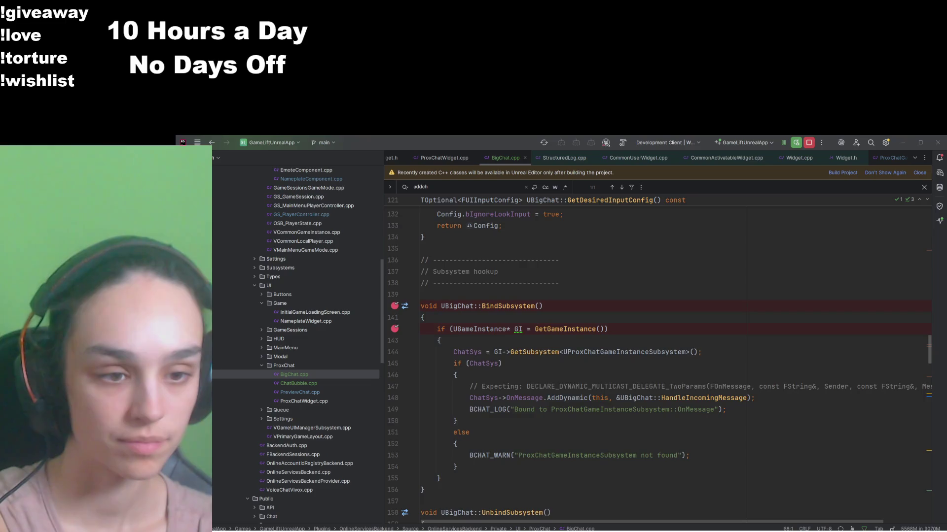
{"action": "left_click_drag", "start_coordinate": [443, 479], "coordinate": [377, 336]}
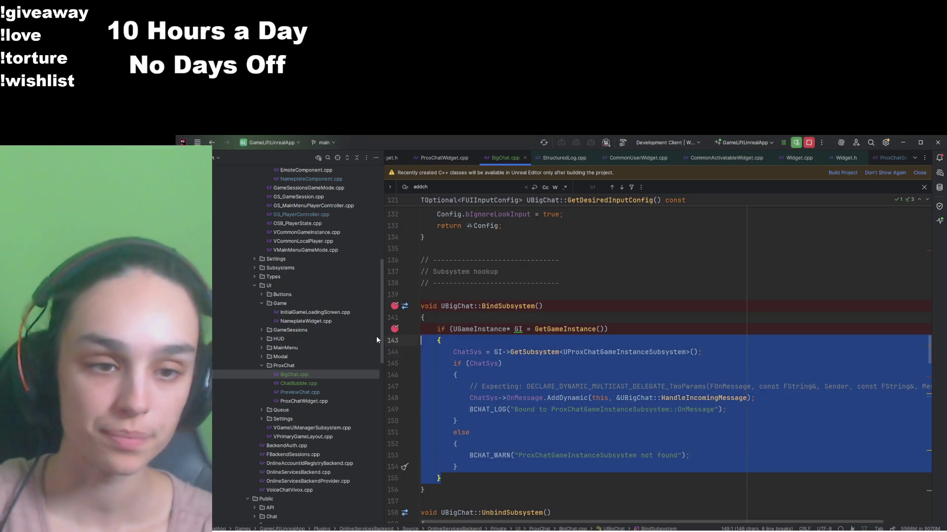
{"action": "left_click", "coordinate": [809, 143]}
{"action": "mouse_move", "coordinate": [441, 478]}
{"action": "left_mouse_down"}
{"action": "mouse_move", "coordinate": [424, 473]}
{"action": "mouse_move", "coordinate": [380, 329]}
{"action": "left_mouse_up"}
{"action": "key", "text": "BackSpace"}
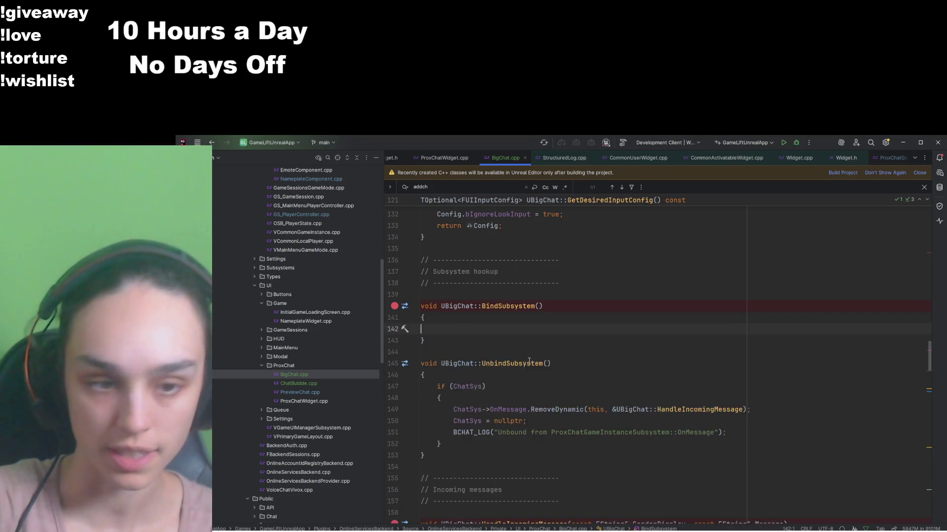
Step: Replace NativeConstruct's BindSubsystem(); line with the binding code, then build the project
{"action": "scroll", "coordinate": [529, 361], "scroll_direction": "up", "scroll_amount": 15}
{"action": "scroll", "coordinate": [529, 362], "scroll_direction": "up", "scroll_amount": 1}
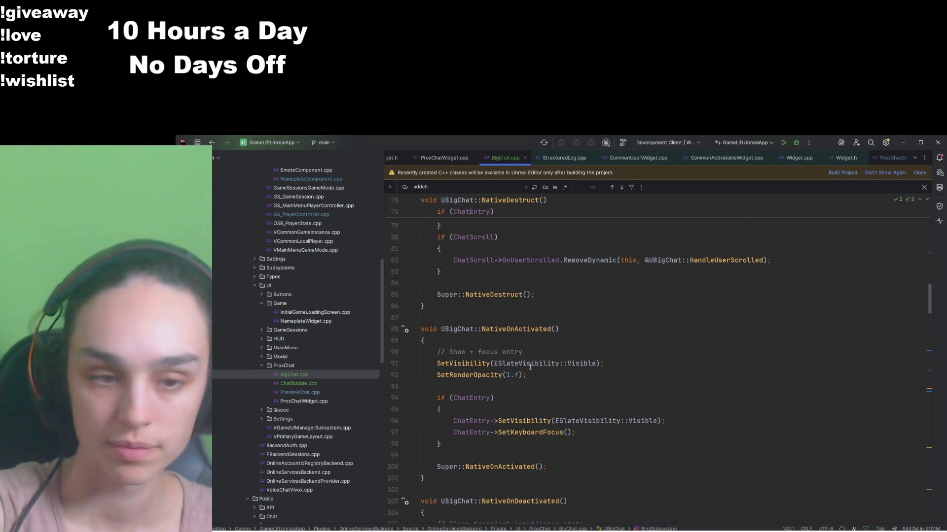
{"action": "scroll", "coordinate": [532, 398], "scroll_direction": "up", "scroll_amount": 3}
{"action": "scroll", "coordinate": [533, 398], "scroll_direction": "up", "scroll_amount": 3}
{"action": "triple_click", "coordinate": [468, 364]}
{"action": "key", "text": "BackSpace"}
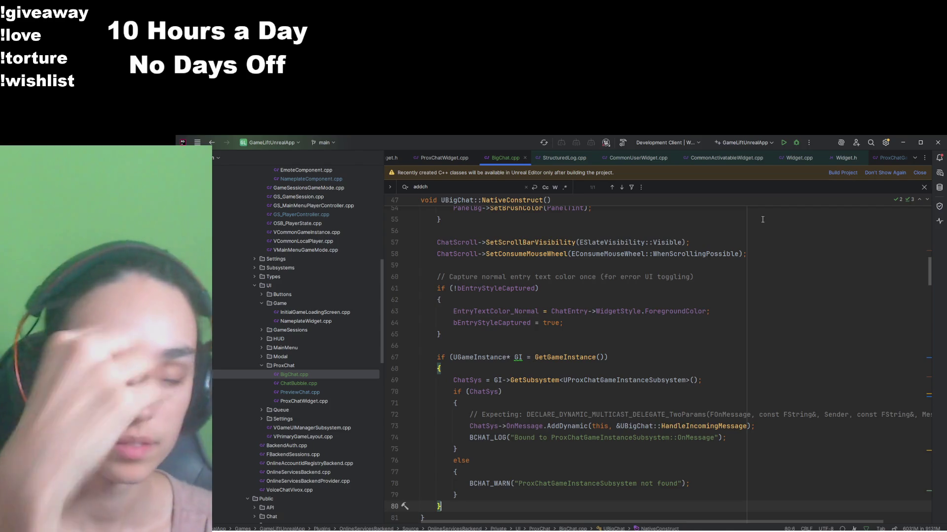
{"action": "left_click", "coordinate": [797, 143]}
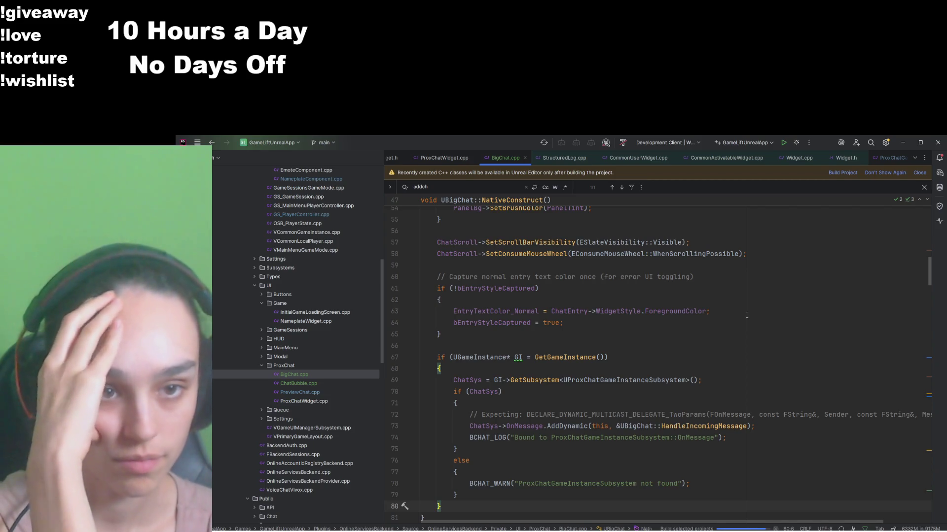
Step: Scroll up and down through NativeConstruct in BigChat.cpp while the build runs
{"action": "scroll", "coordinate": [746, 315], "scroll_direction": "up", "scroll_amount": 5}
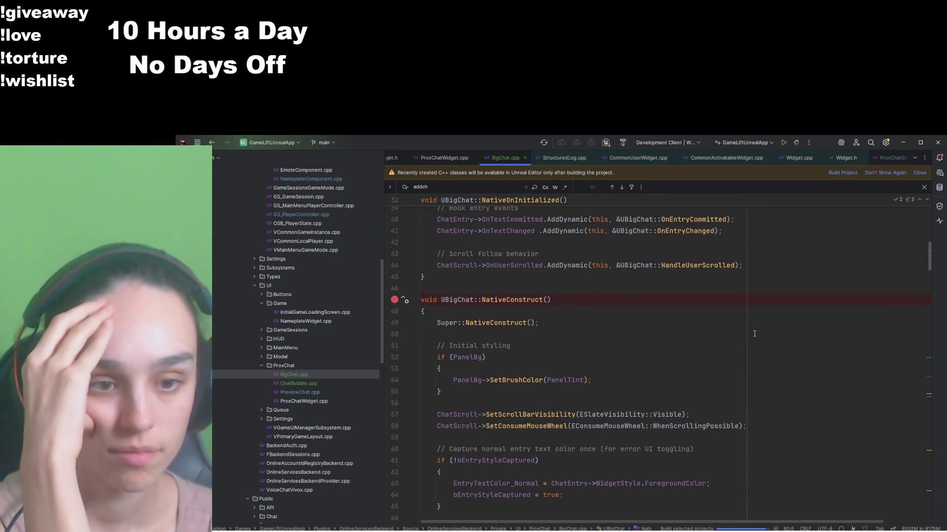
{"action": "scroll", "coordinate": [752, 325], "scroll_direction": "up", "scroll_amount": 7}
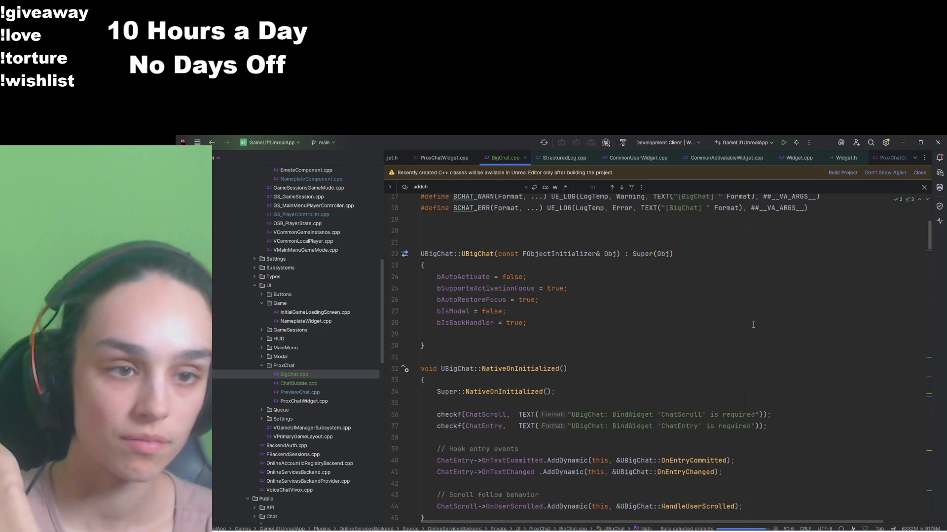
{"action": "scroll", "coordinate": [753, 325], "scroll_direction": "down", "scroll_amount": 4}
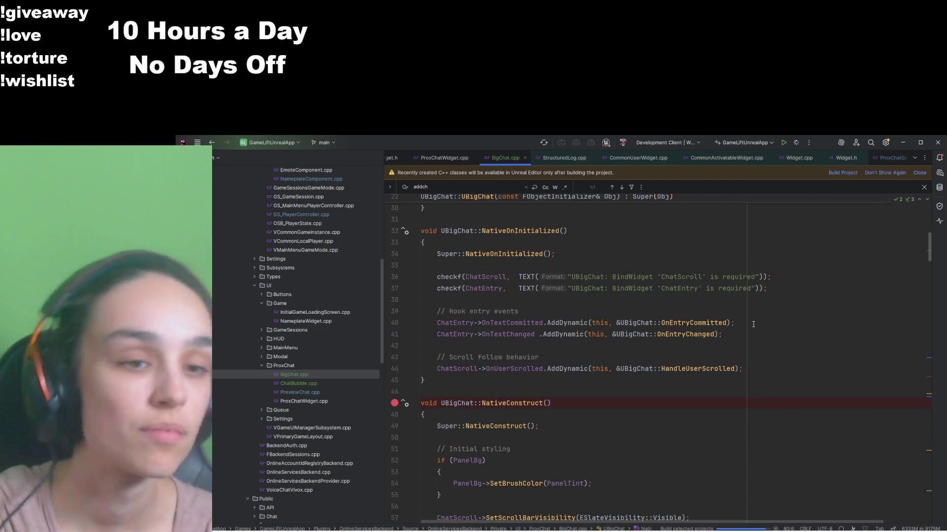
{"action": "scroll", "coordinate": [753, 324], "scroll_direction": "down", "scroll_amount": 7}
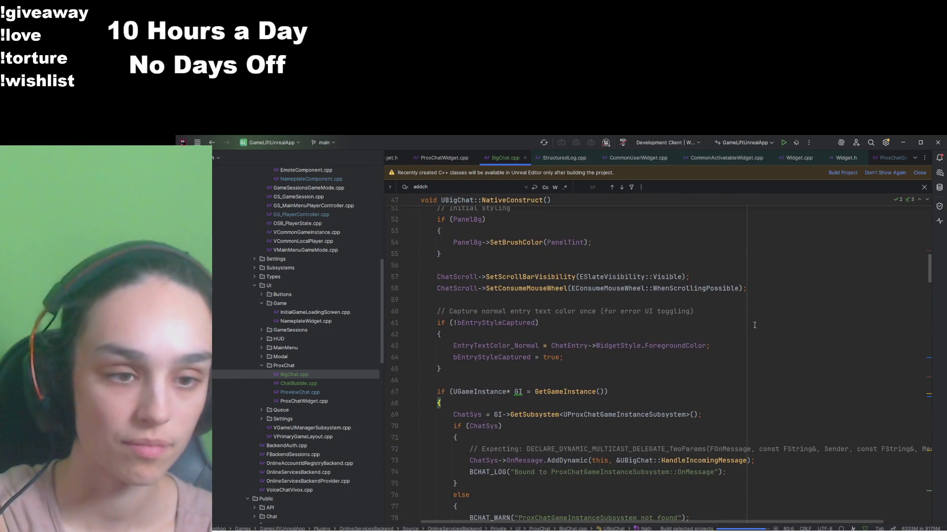
{"action": "scroll", "coordinate": [749, 323], "scroll_direction": "down", "scroll_amount": 2}
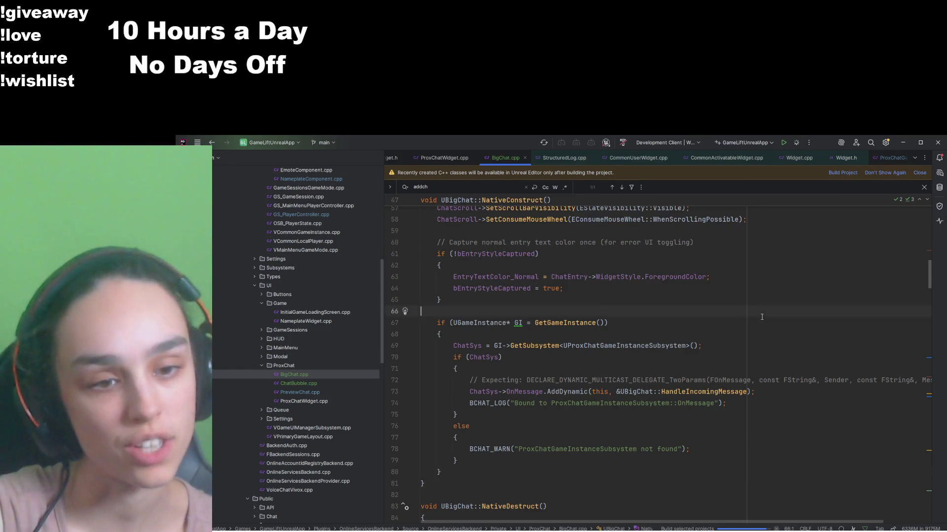
Step: Select all of BigChat.cpp's code, then resume the game past the NativeConstruct breakpoint with F5
{"action": "key", "text": "ctrl+a"}
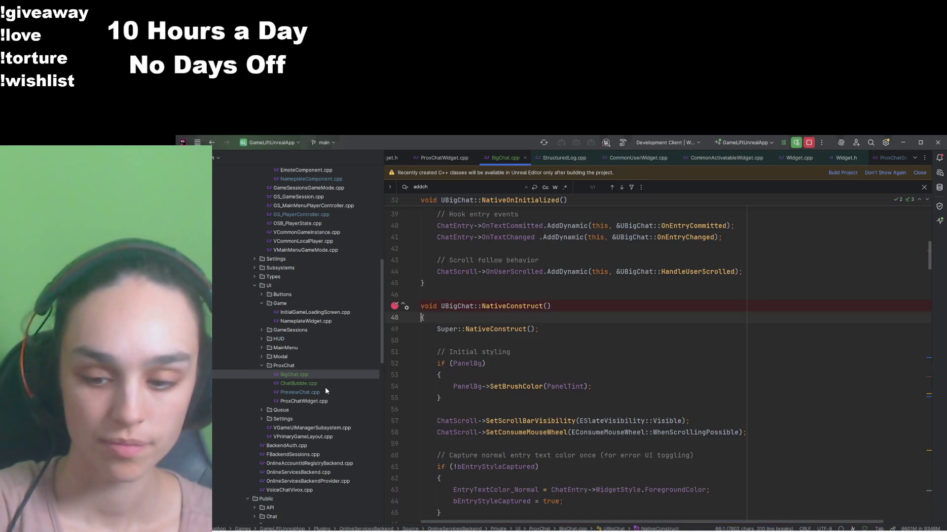
{"action": "key", "text": "F5"}
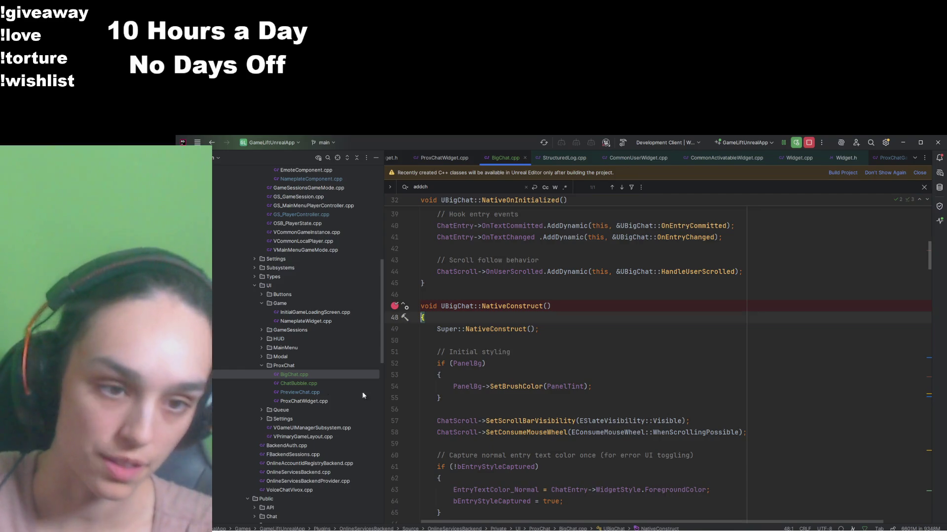